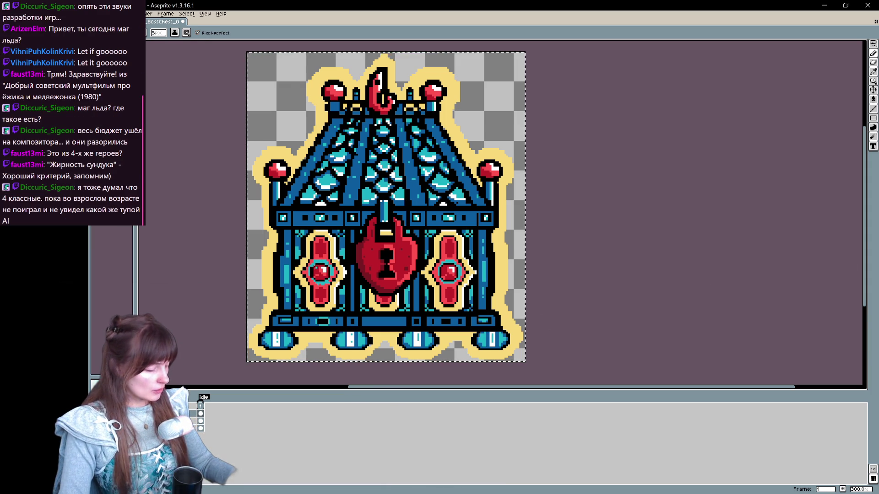
Select the third-layer cel and pan the canvas to the chest's lower body with the Pencil ready
left_click(201, 421)
left_click(201, 422)
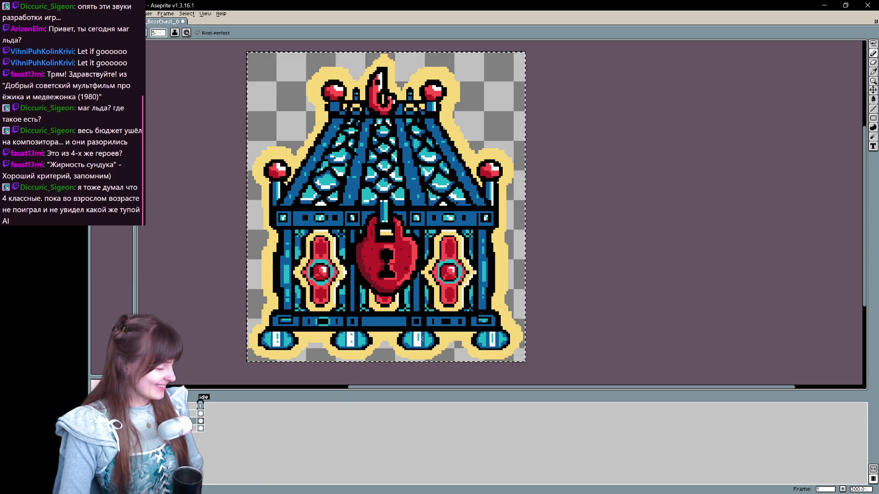
key("space")
mouse_move(501, 204)
left_mouse_down()
mouse_move(481, 227)
mouse_move(481, 252)
mouse_move(500, 210)
left_mouse_up()
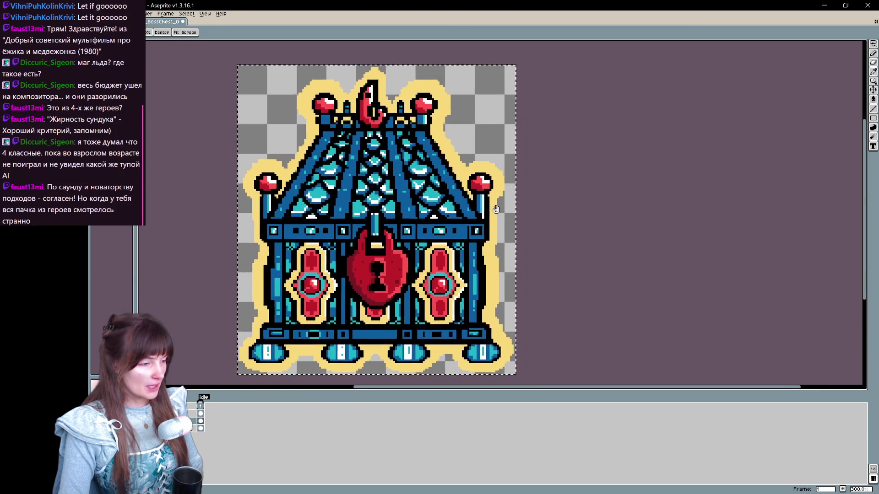
left_click_drag(501, 209, 494, 218)
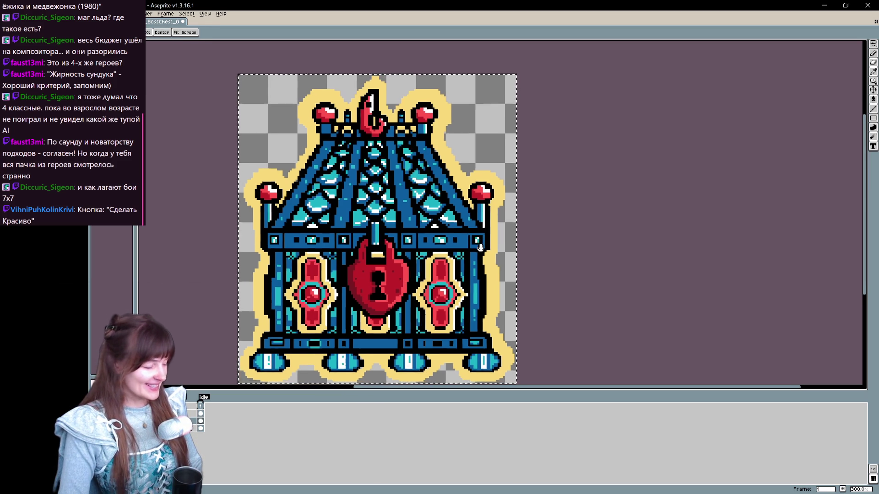
left_click_drag(413, 209, 409, 214)
key("i")
key("v")
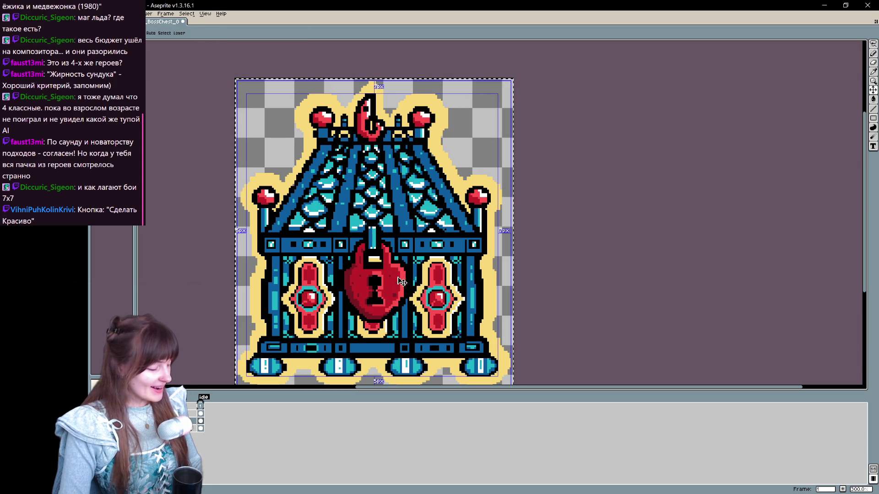
key("b")
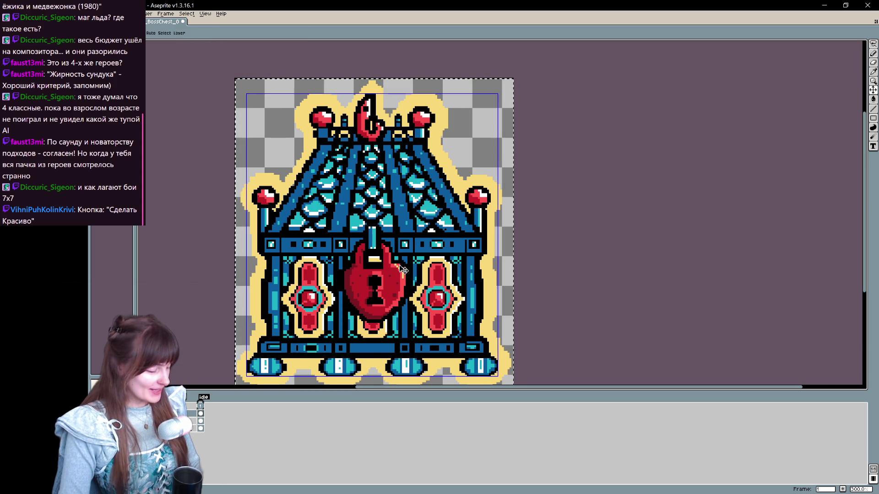
scroll(400, 271, "up", 1)
left_click_drag(416, 300, 419, 261)
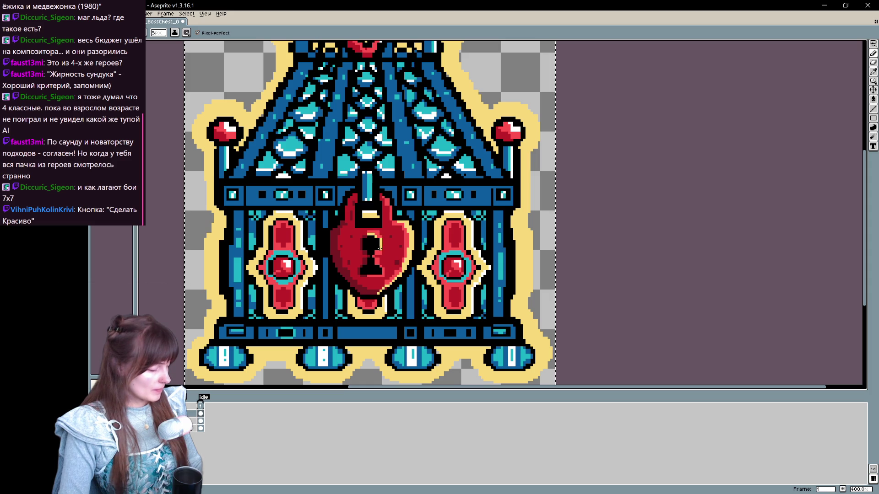
scroll(381, 267, "up", 2)
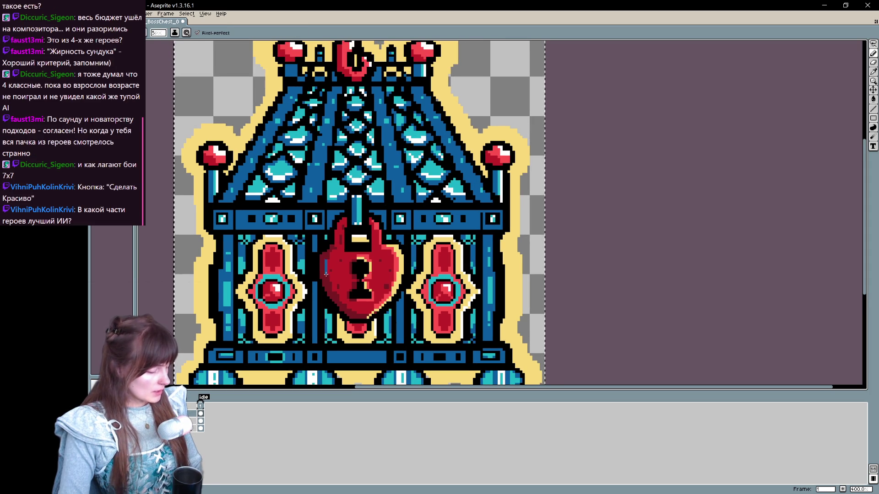
Darken a pixel beside the padlock, then undo repeatedly to restore the full-size chest artwork
left_click(347, 305)
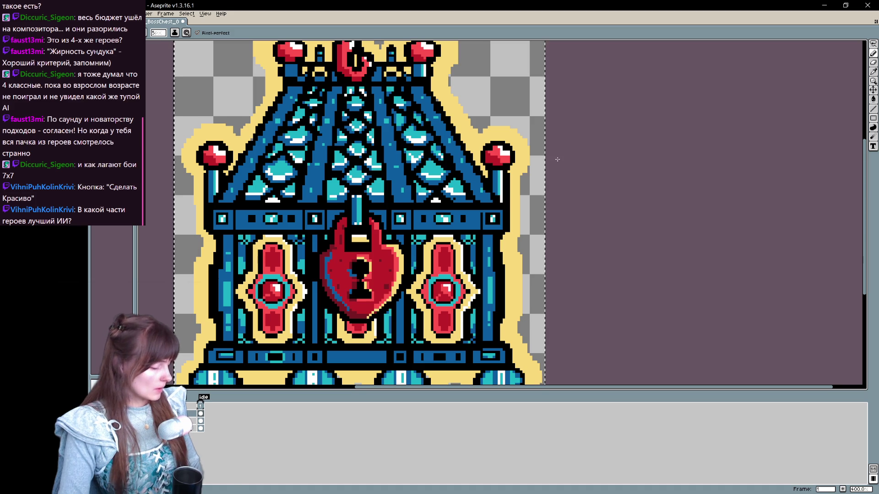
scroll(557, 160, "down", 1)
scroll(557, 159, "down", 2)
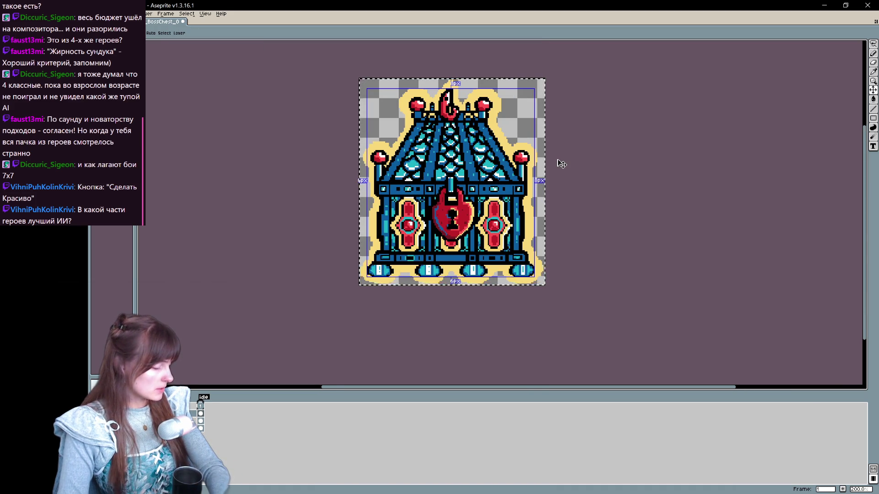
scroll(560, 163, "up", 1)
key("ctrl+z")
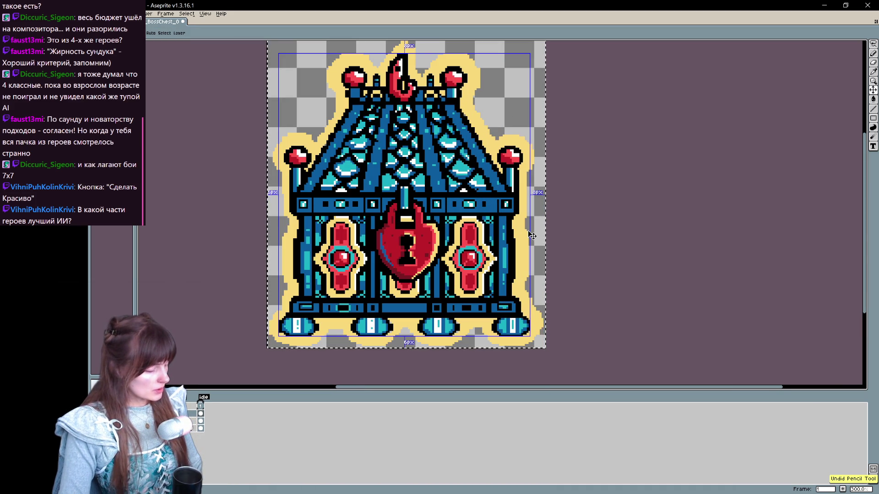
key("ctrl+z")
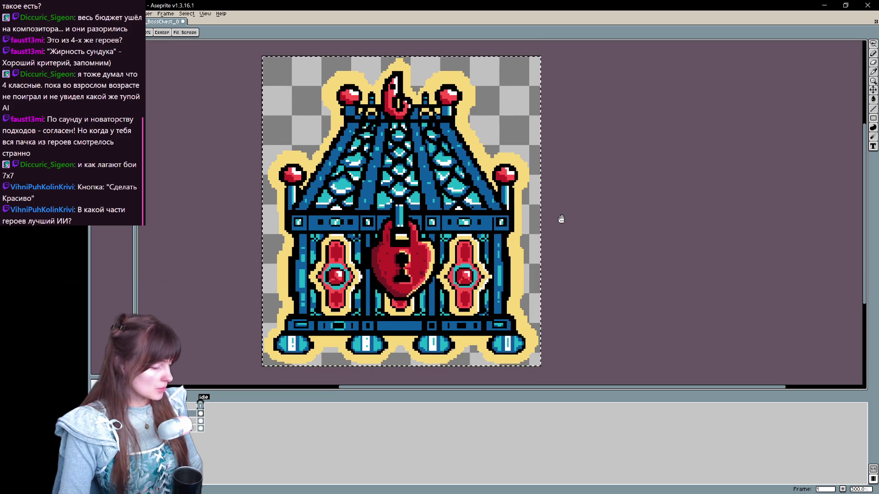
key("ctrl+z")
key("b")
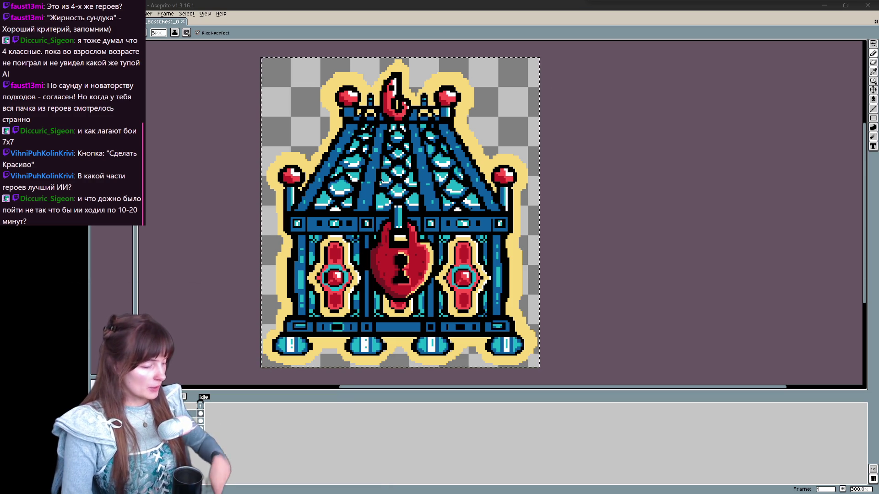
Undo the last eraser stroke on the chest sprite and save it with Ctrl+S
left_click(306, 152)
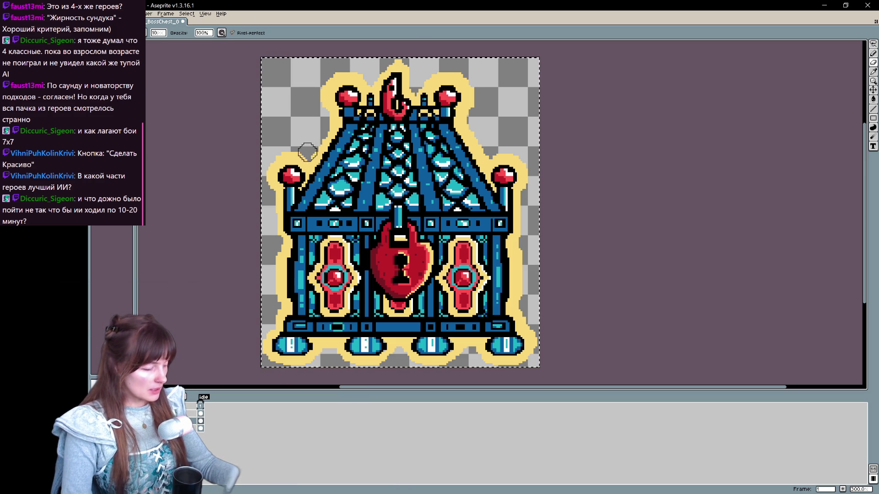
scroll(426, 99, "up", 1)
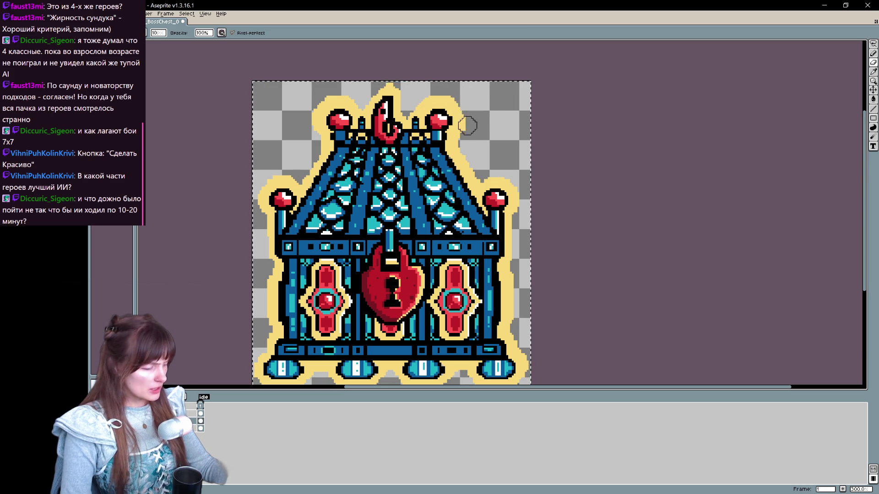
key("ctrl+z")
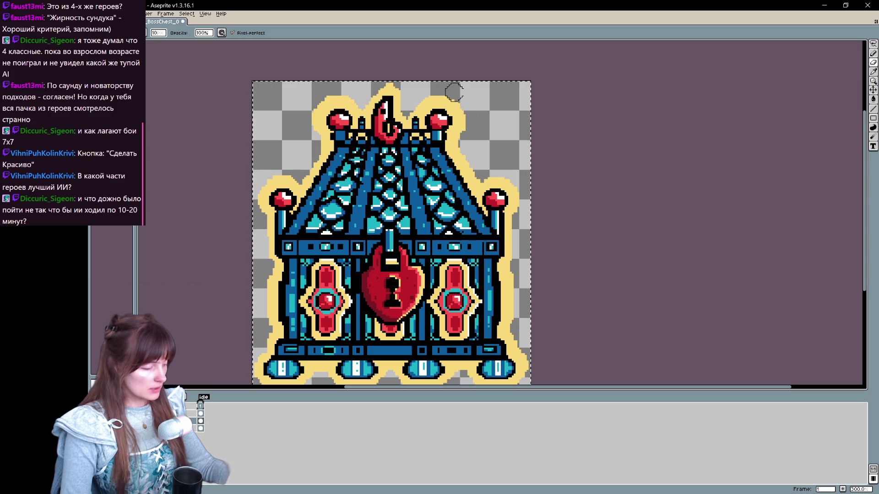
key("i")
key("e")
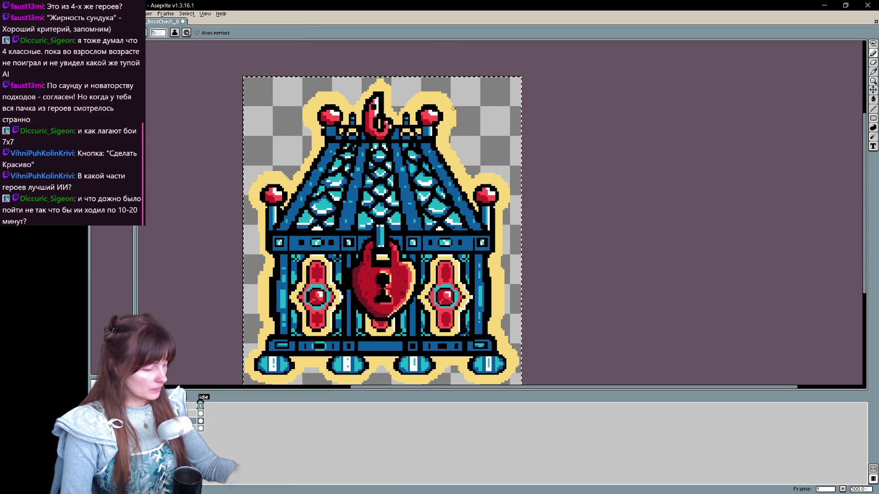
left_click_drag(499, 244, 503, 226)
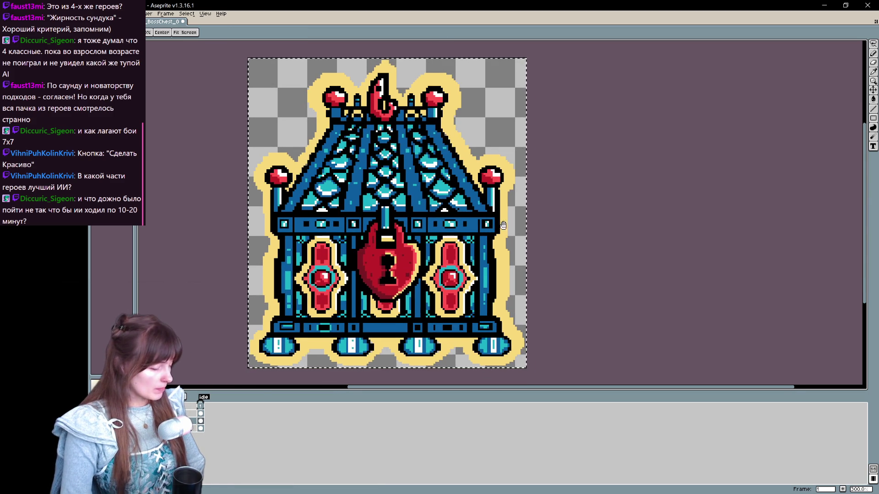
key("e")
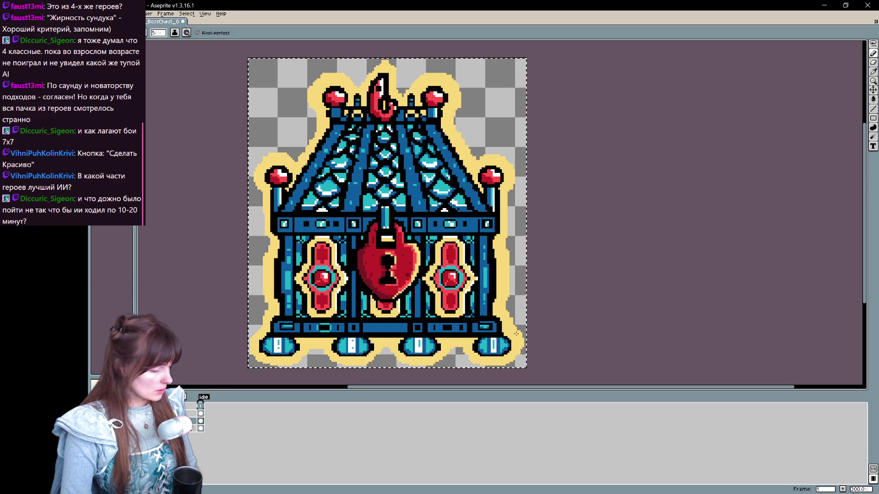
key("ctrl+s")
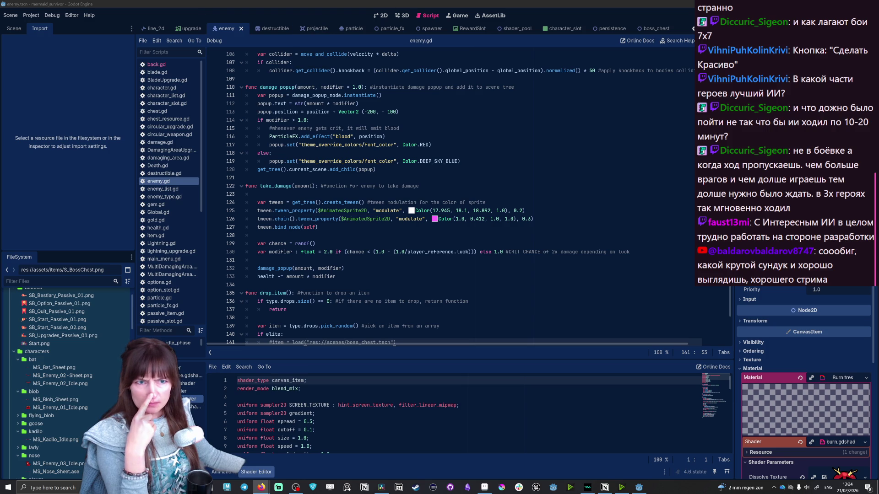
scroll(62, 423, "down", 3)
scroll(63, 423, "down", 4)
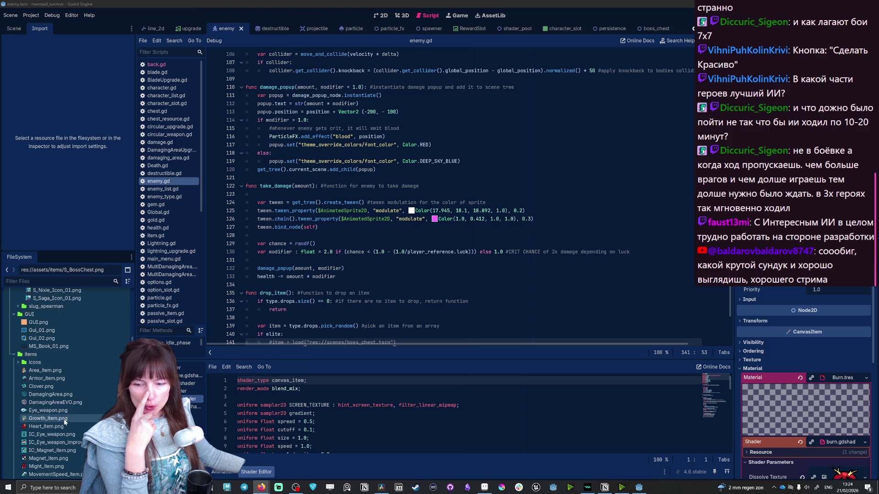
scroll(62, 423, "down", 4)
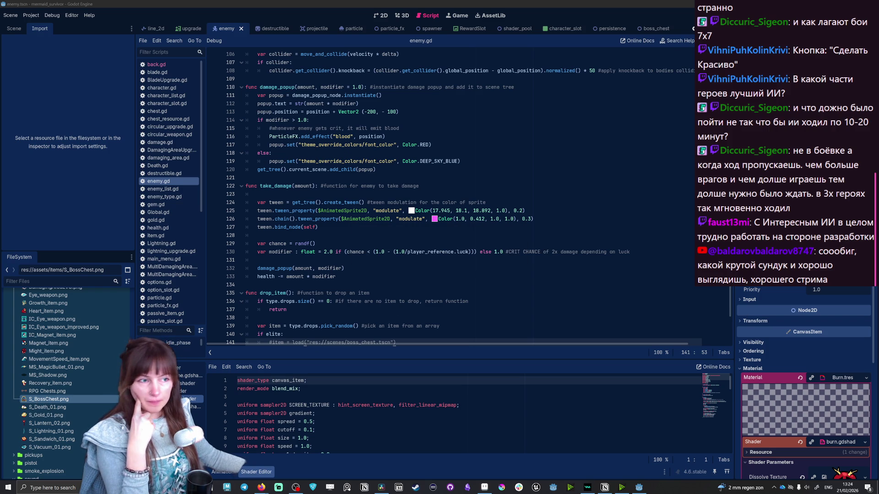
Run the mermaid_survivor project with F5
key("F5")
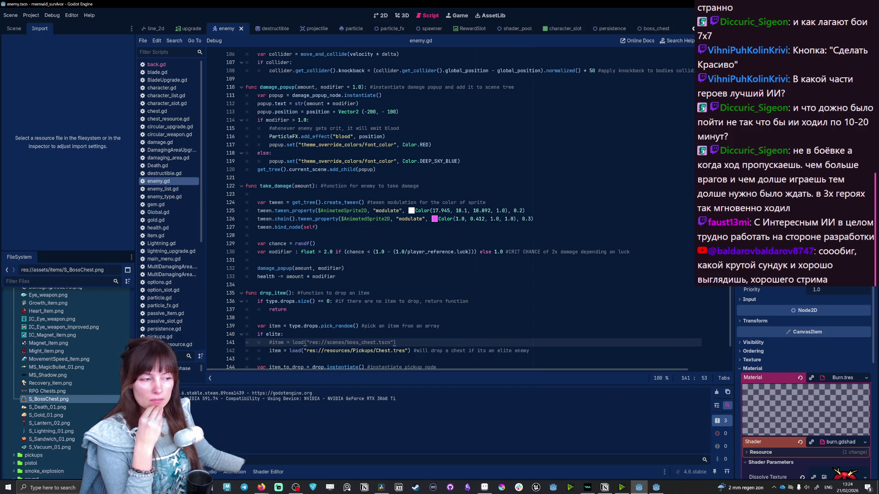
Enable Fullscreen in the game settings, return to the main menu and pick Nixie
left_click(597, 137)
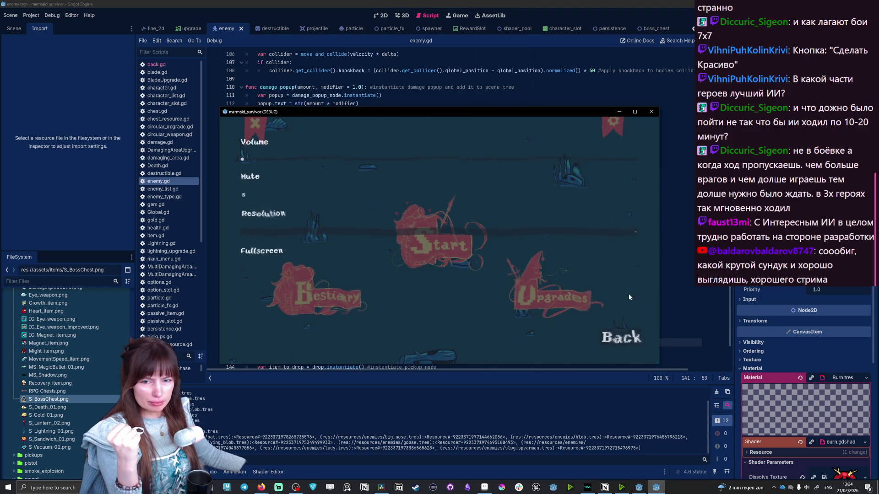
left_click(620, 340)
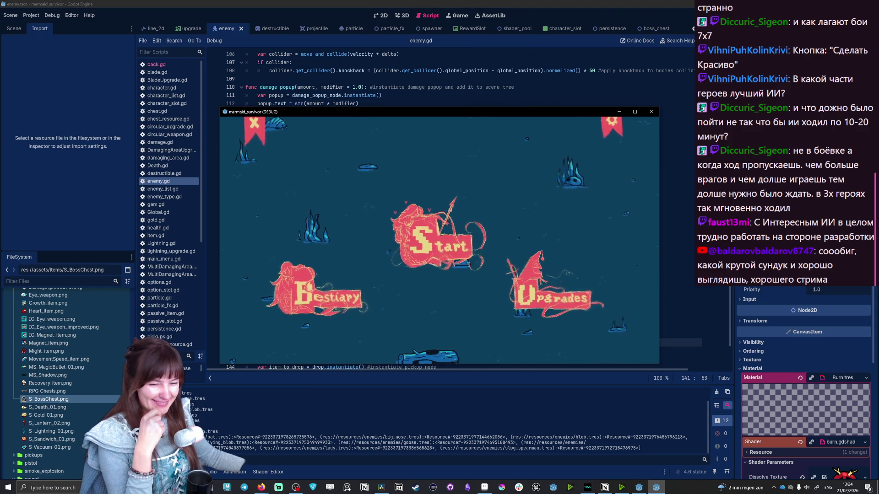
left_click(611, 127)
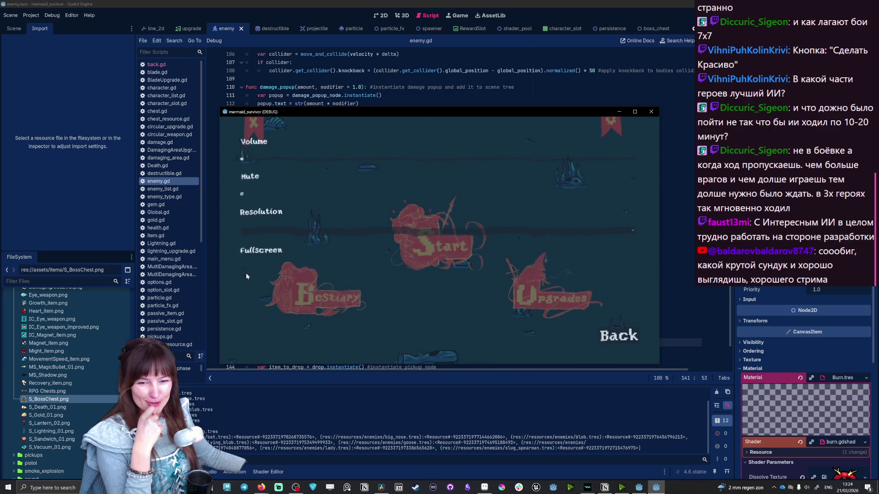
left_click(244, 272)
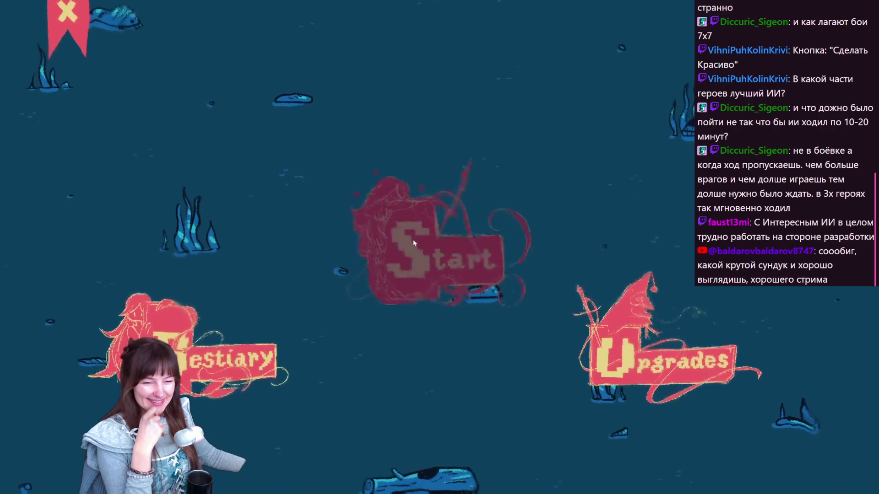
left_click(412, 239)
left_click(196, 138)
Start the level as Nixie and steer right then down-left, collecting gems until level-up
left_click(659, 281)
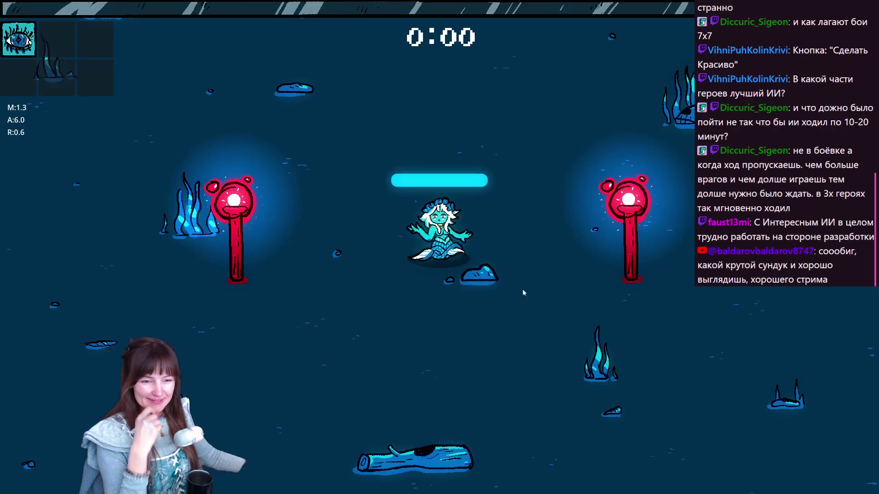
key("d")
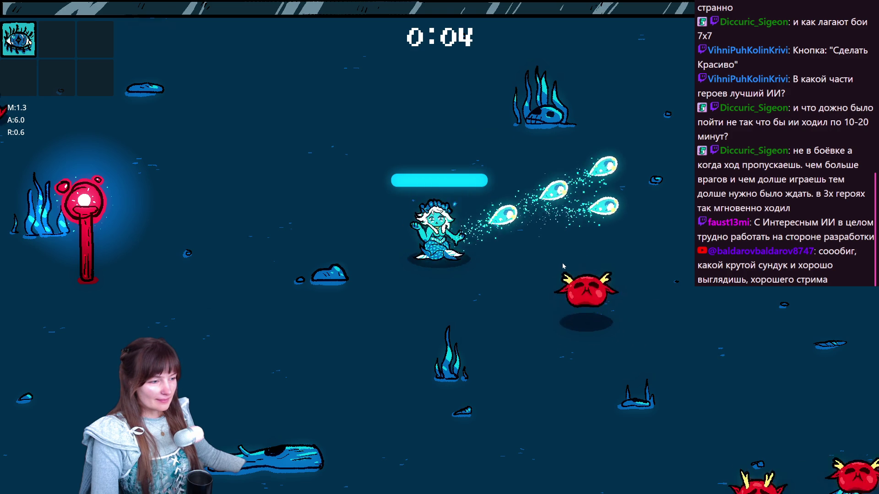
key("d")
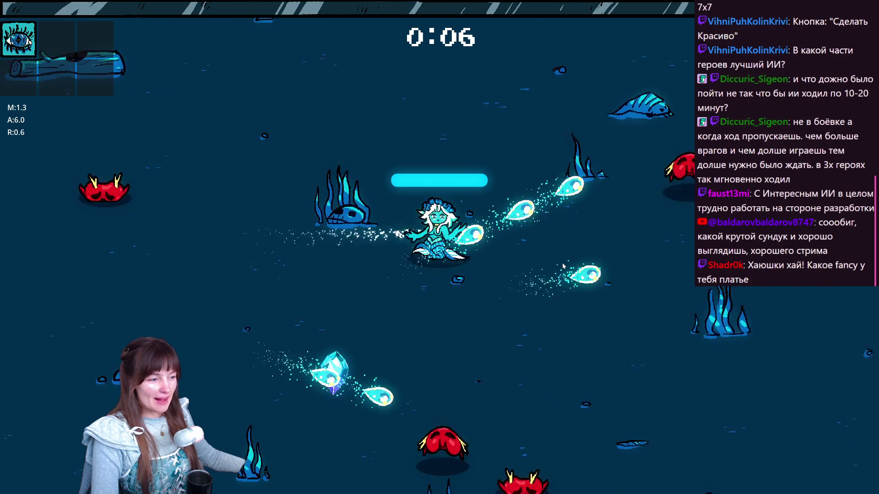
key("d")
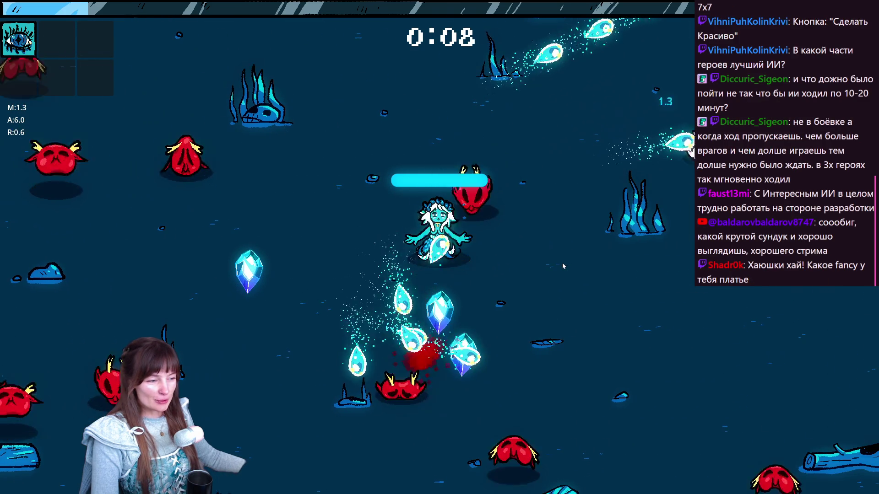
key("s")
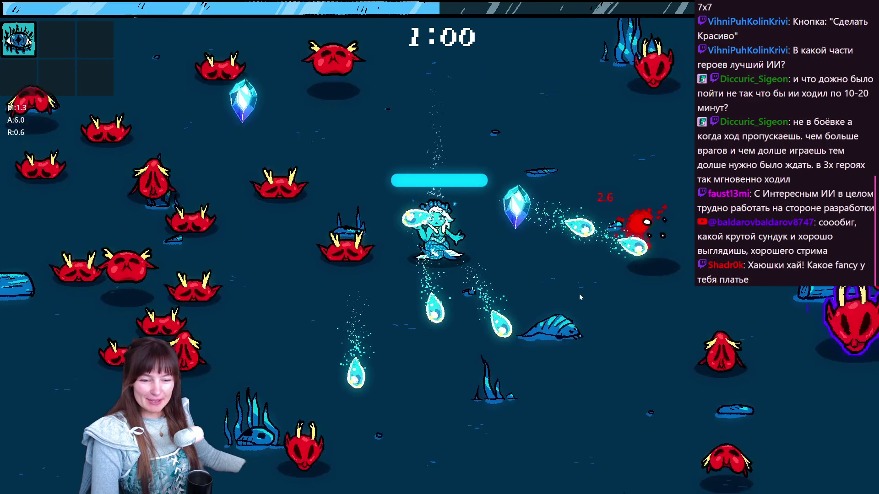
key("a")
key("s")
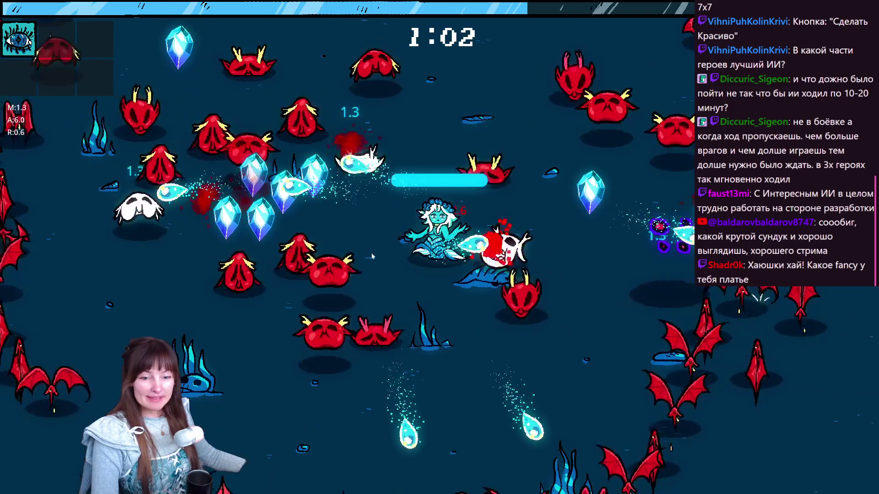
key("a")
key("s")
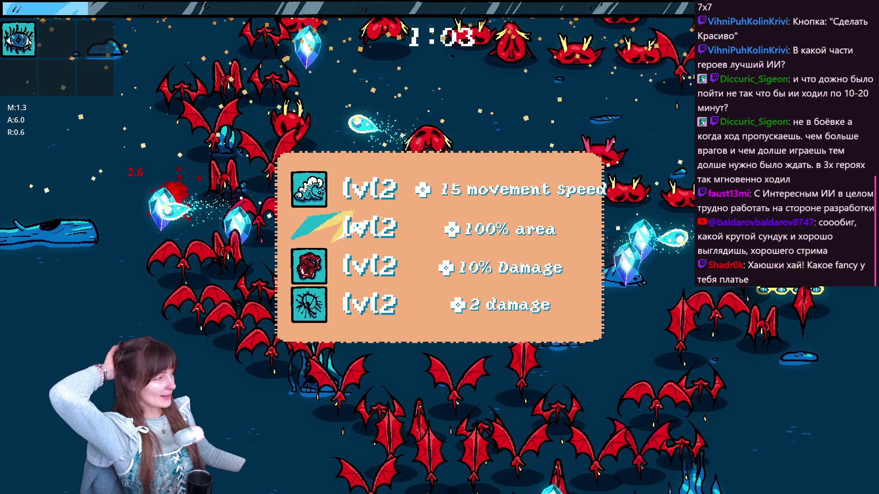
Take the 100% area, 10% growth and extra projectile upgrades while dodging enemies
left_click(377, 233)
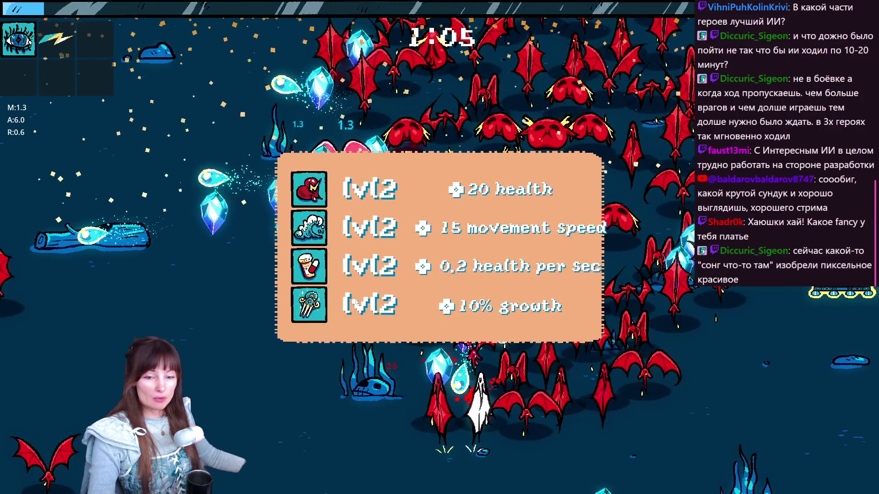
left_click(414, 306)
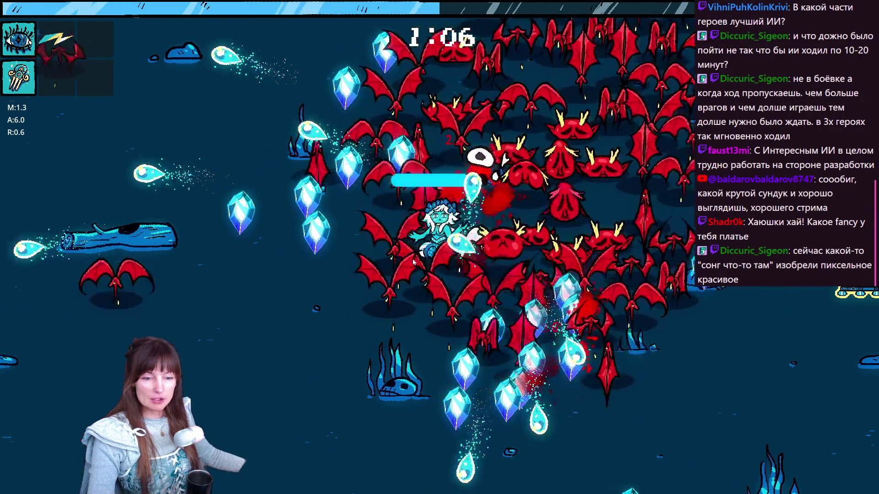
key("a")
key("s")
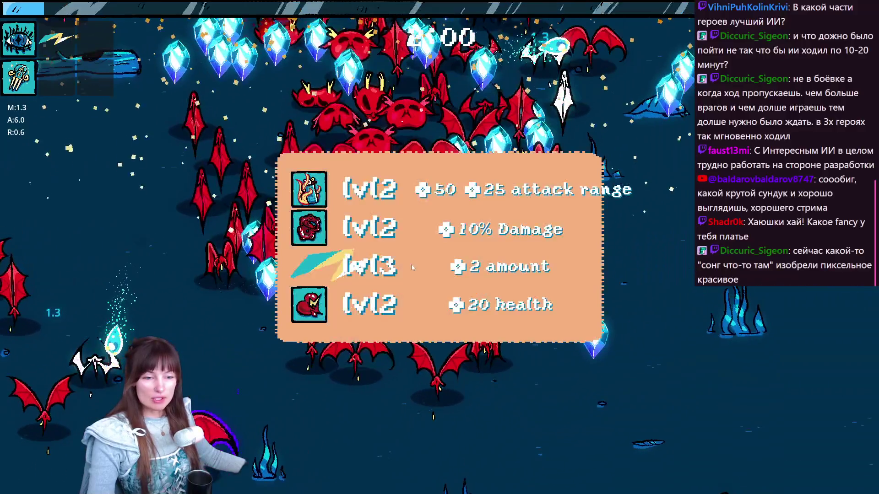
left_click(302, 280)
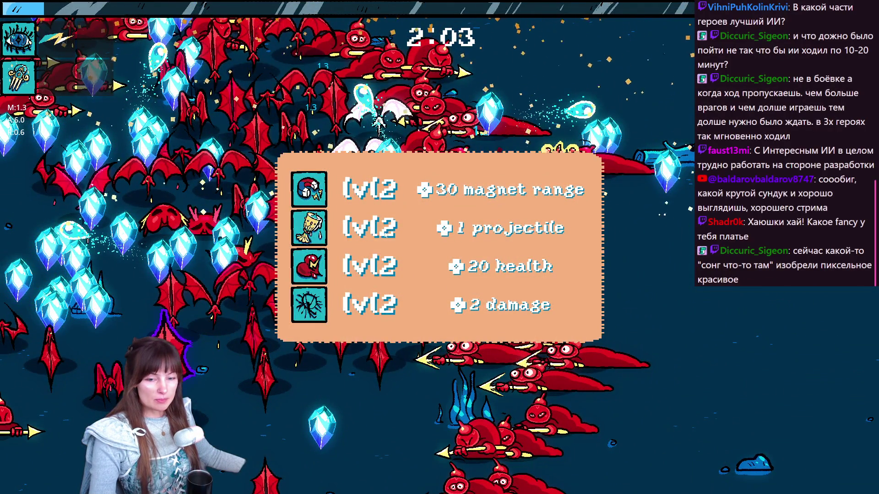
left_click(386, 234)
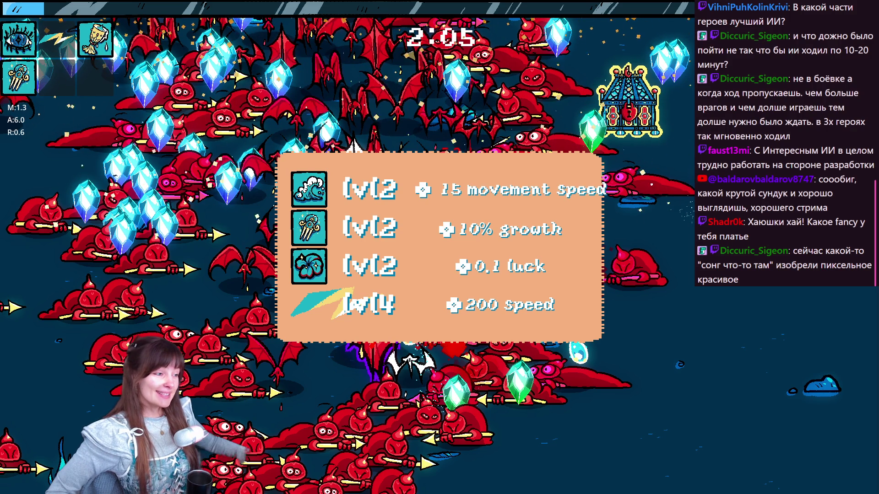
Level up the main weapon twice, pause with Esc and exit the run to the editor
key("4")
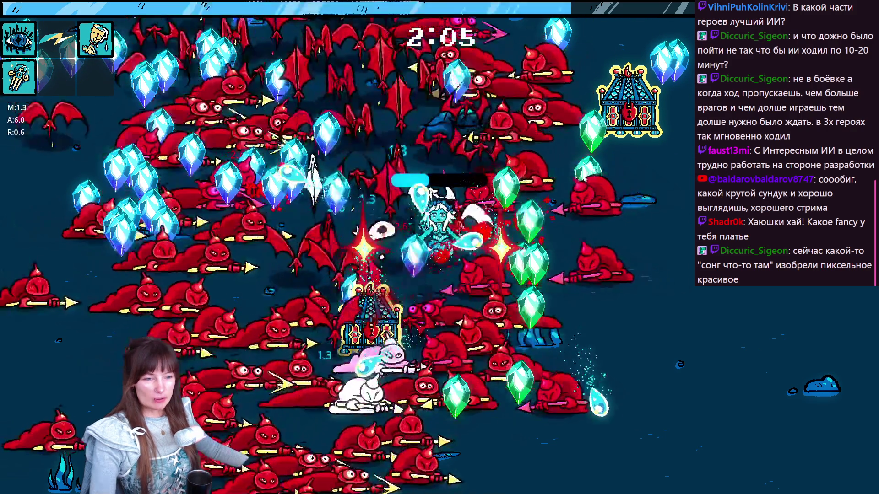
key("3")
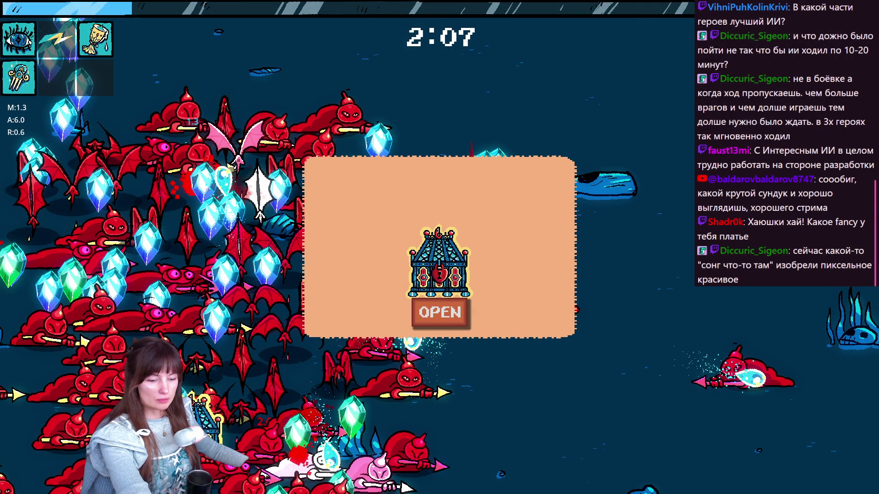
key("Escape")
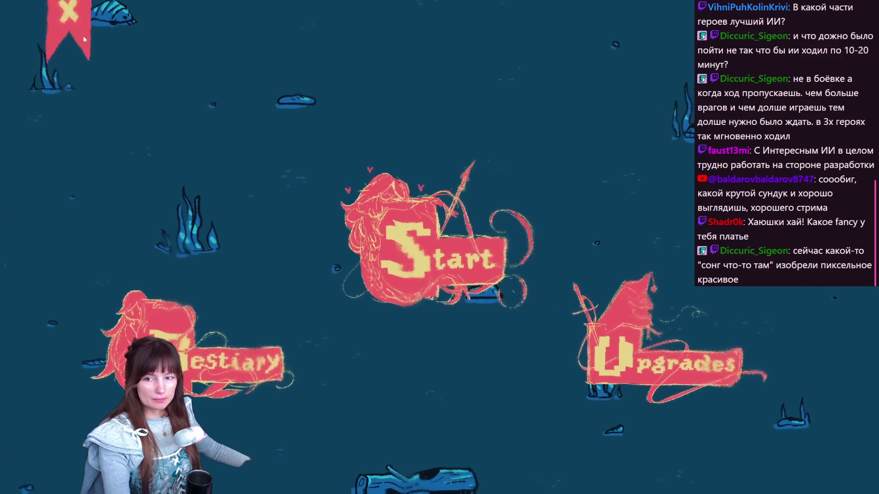
left_click(77, 35)
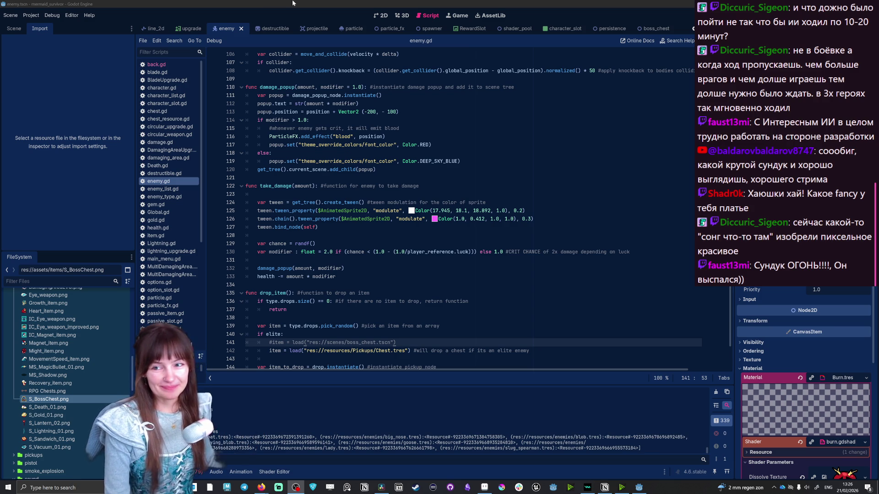
Open Project Settings from the Project menu
left_click(31, 18)
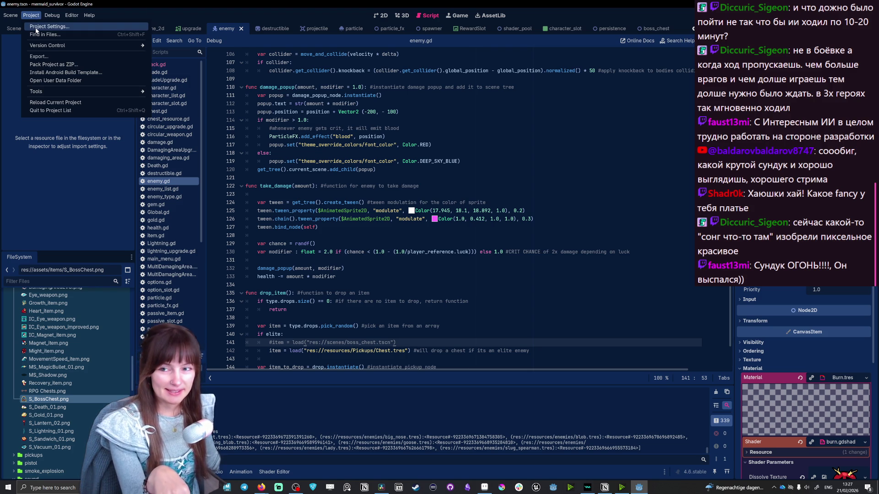
left_click(34, 27)
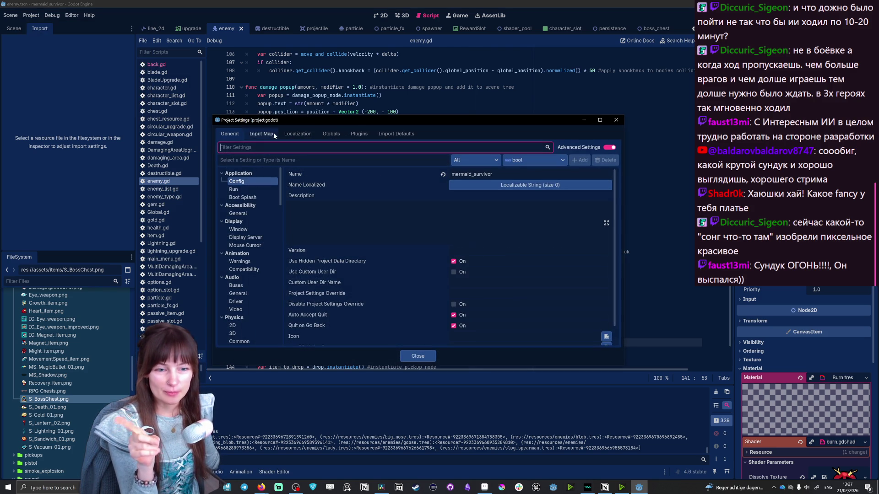
type("rend")
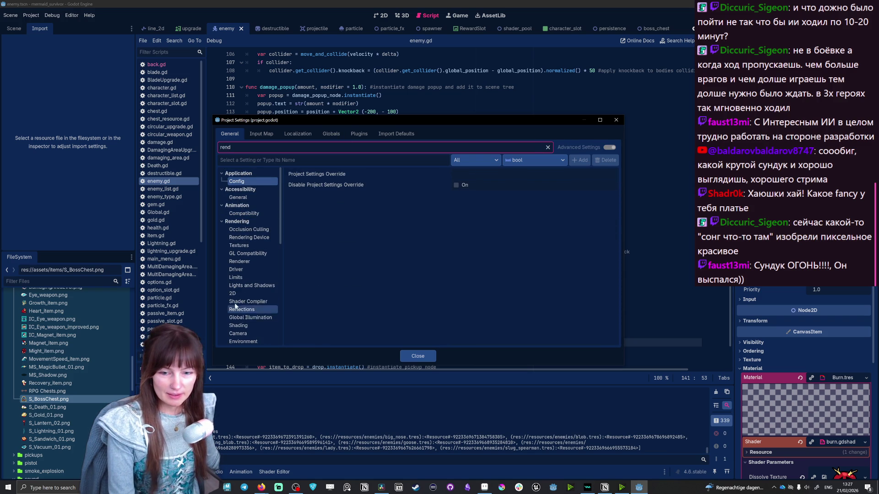
scroll(236, 303, "down", 1)
scroll(236, 292, "down", 1)
scroll(237, 281, "down", 1)
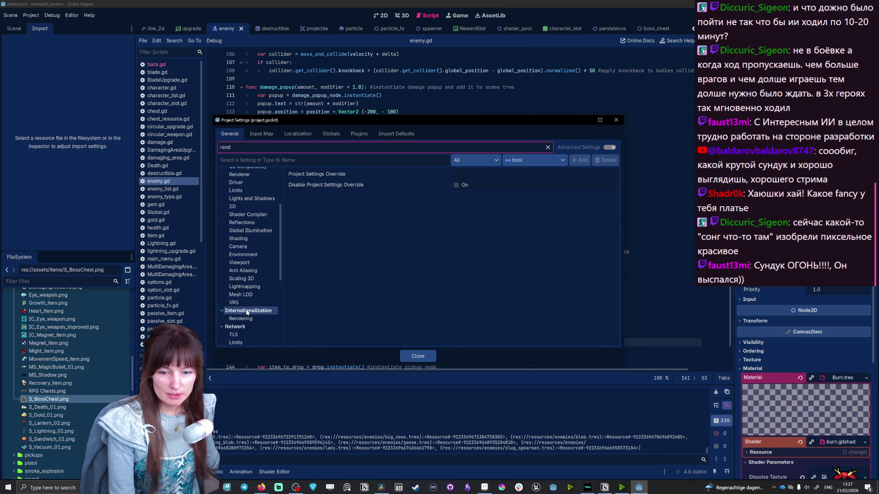
scroll(244, 309, "up", 2)
Under Rendering > Textures set Default Texture Filter to Nearest, then Linear, and close the settings
left_click(240, 204)
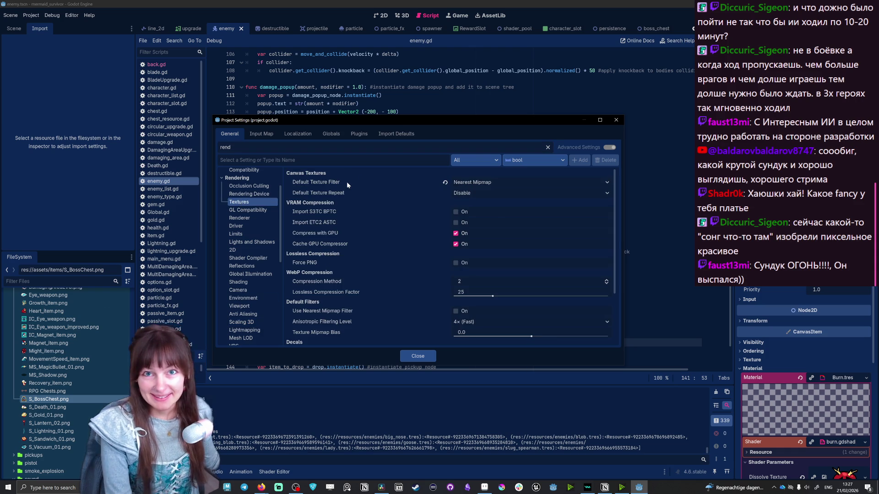
left_click(473, 183)
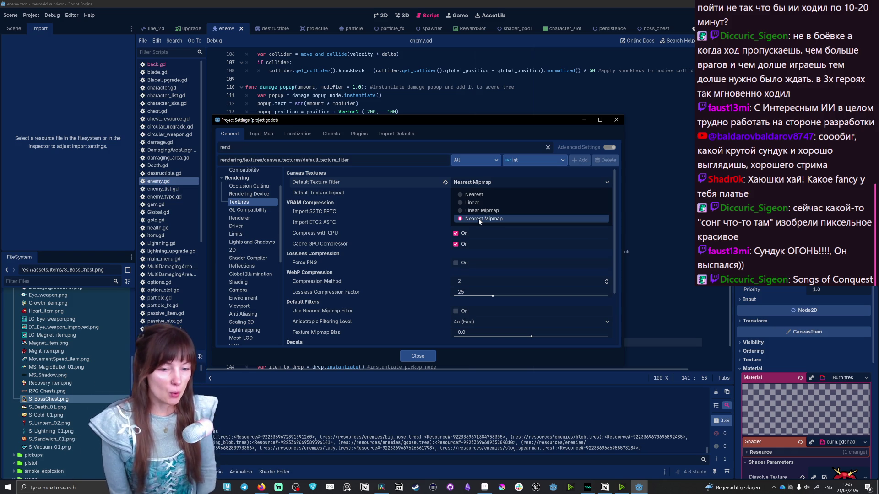
left_click(471, 195)
left_click(471, 185)
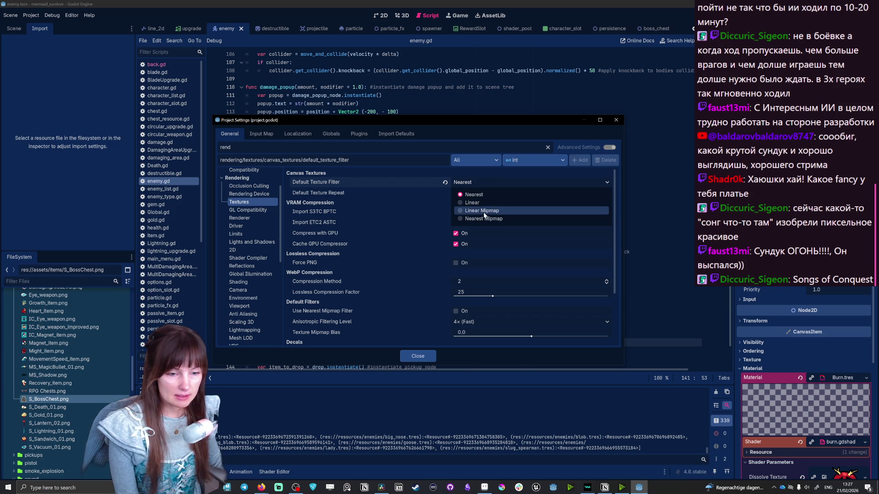
left_click(479, 204)
left_click(419, 356)
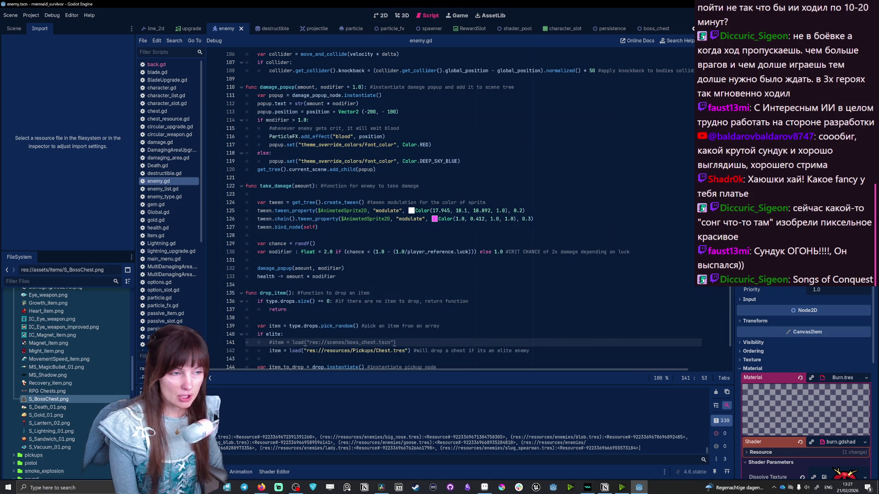
Clear Output, run the game, enable Fullscreen and start into character selection
left_click(717, 392)
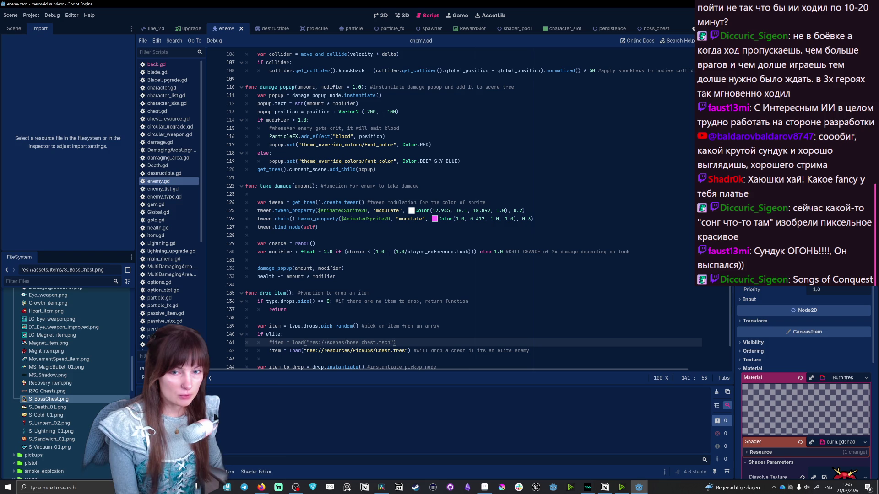
key("F5")
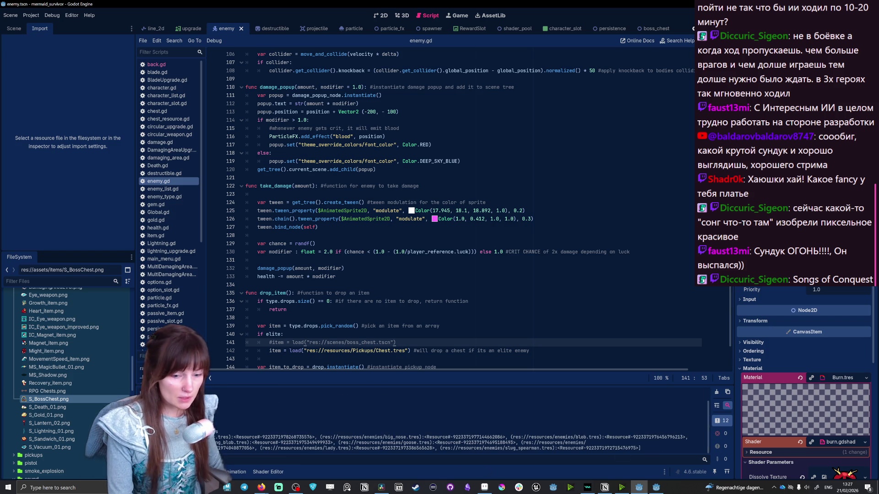
left_click(611, 127)
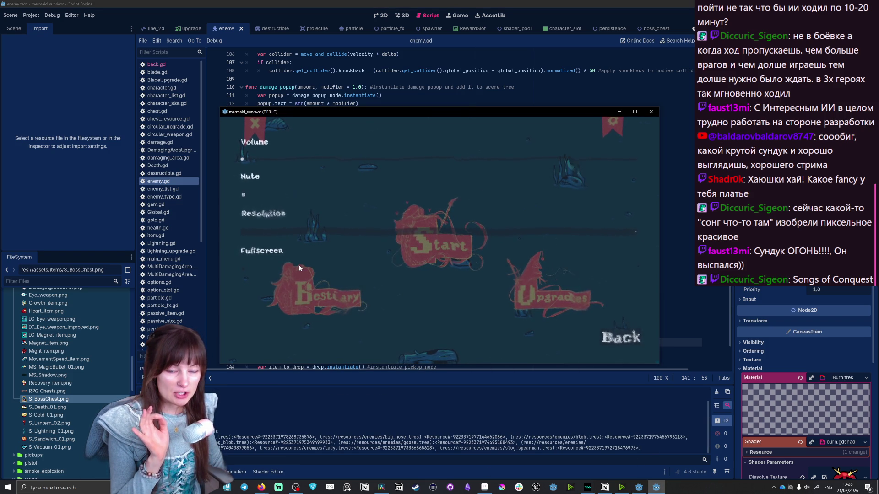
left_click(242, 269)
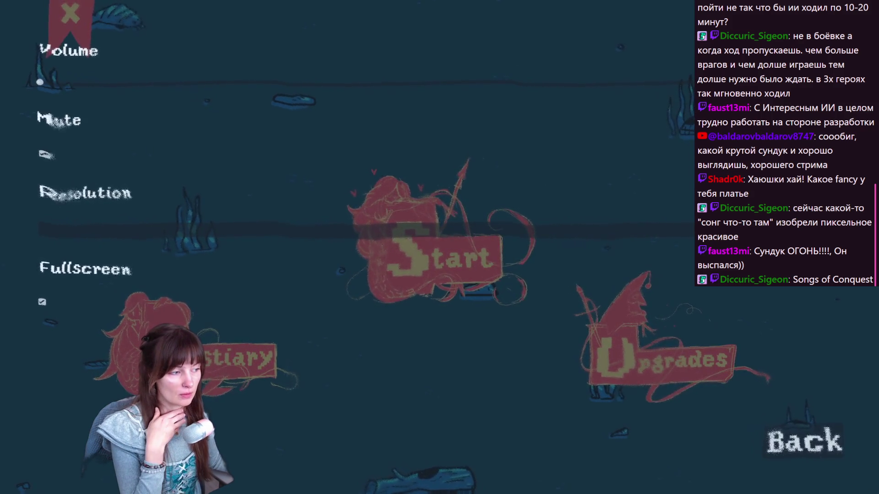
left_click(792, 451)
left_click(464, 266)
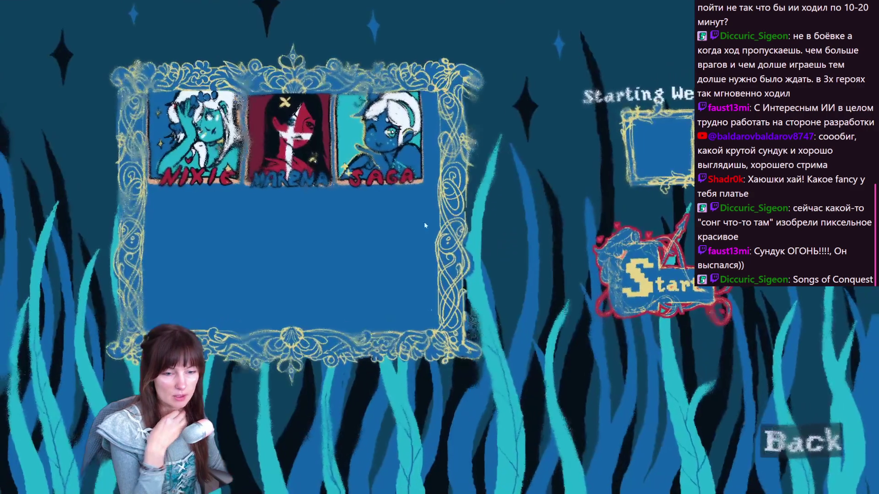
Start the run and steer the mermaid around the arena collecting experience, briefly pausing once
left_click(617, 274)
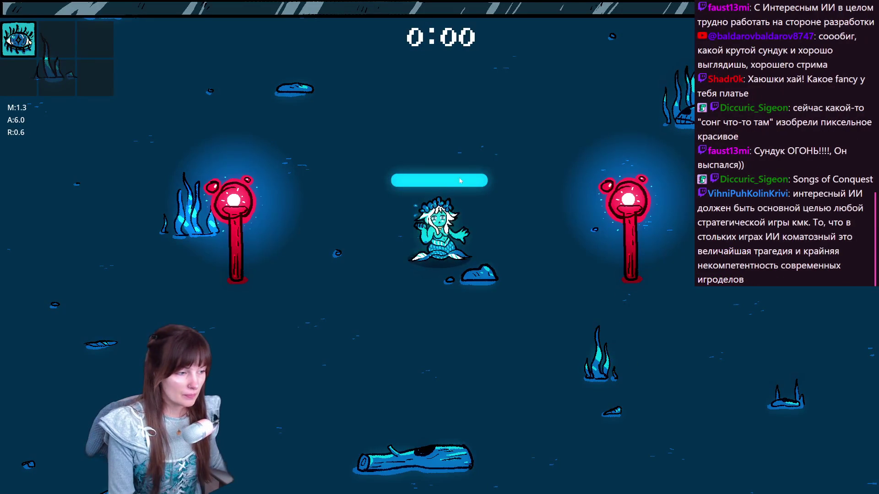
key("d")
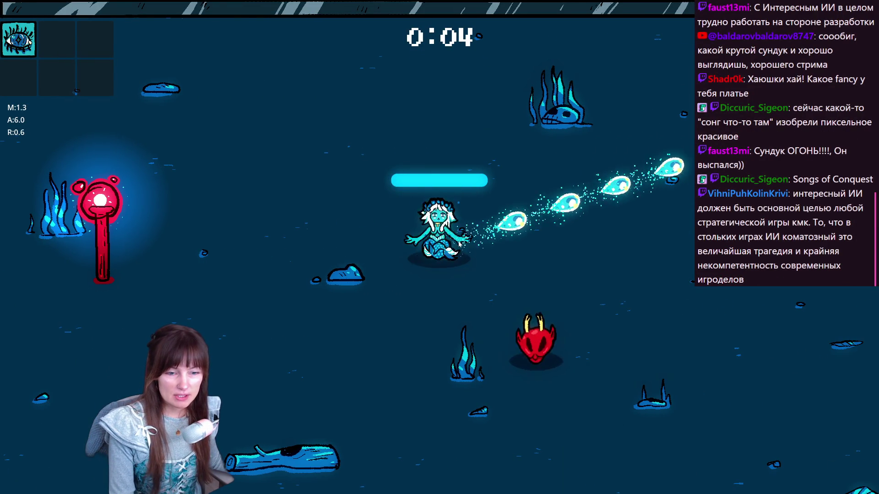
key("s")
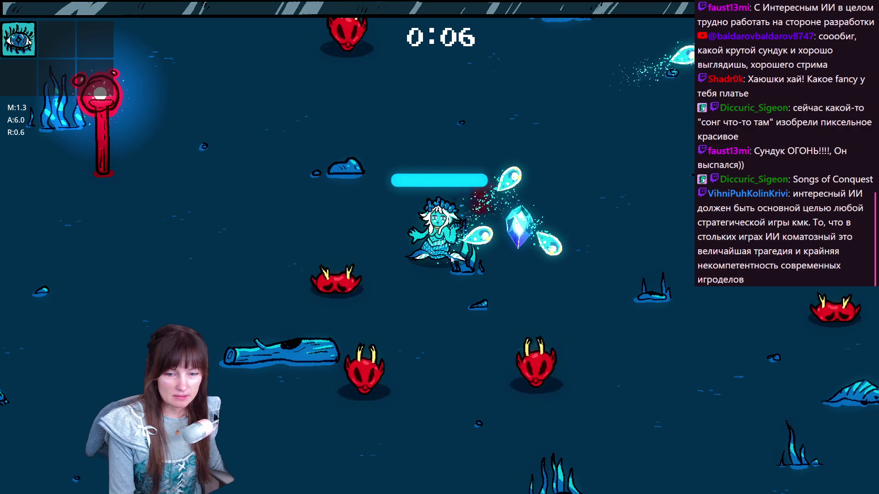
key("d")
key("w")
key("Escape")
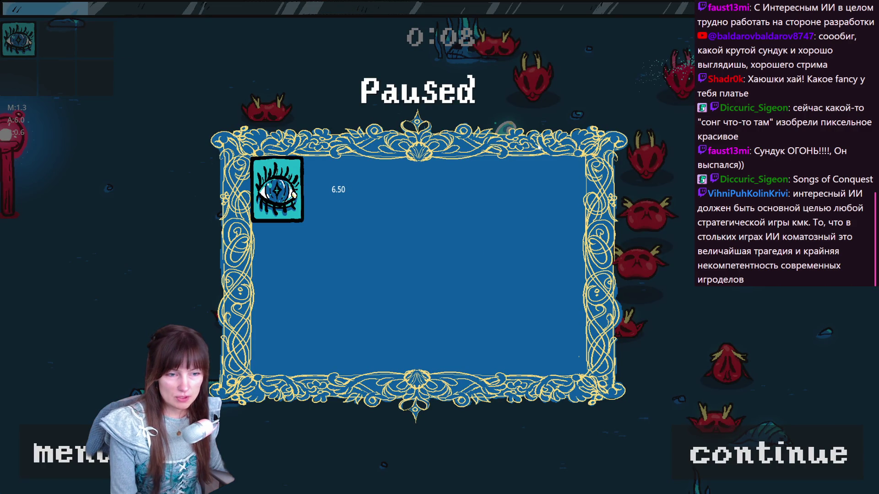
key("Escape")
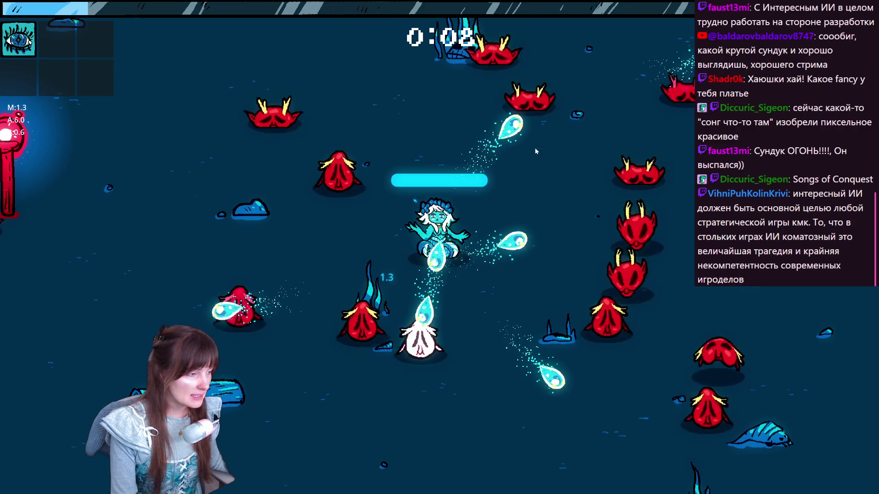
key("s")
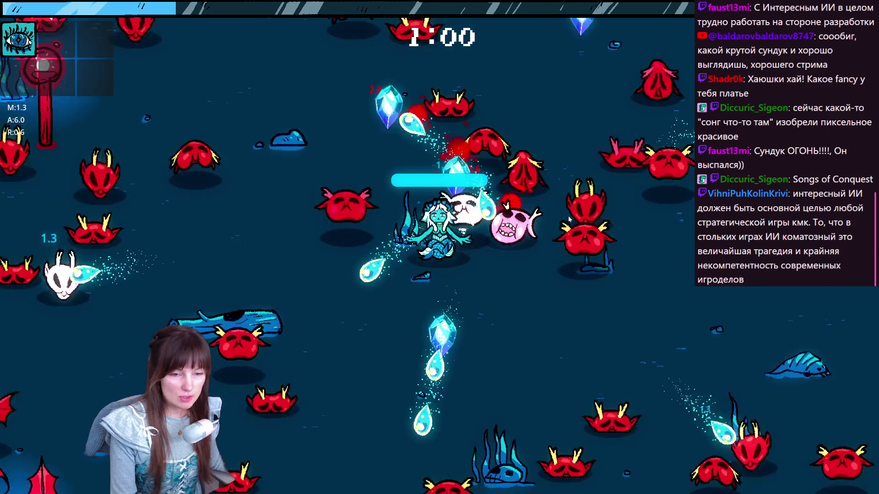
key("w")
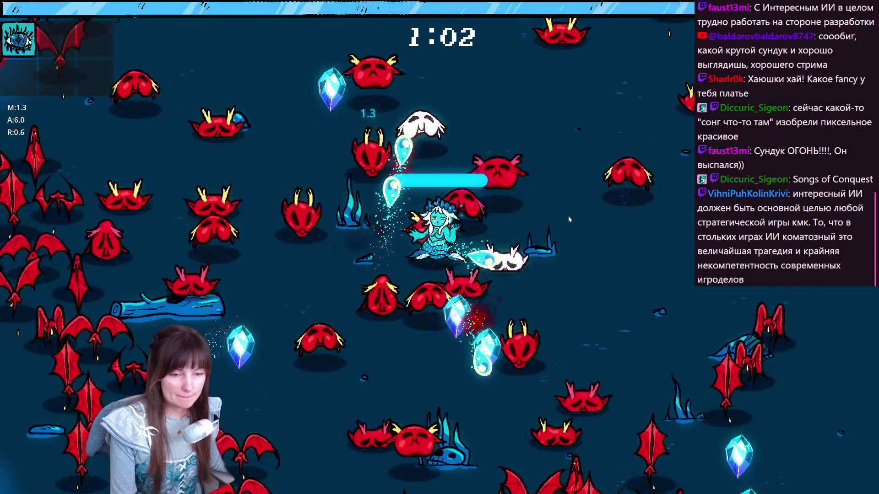
key("s")
Take the level-up upgrades: damage, attack range, health regeneration, magnet range and the next one
left_click(374, 278)
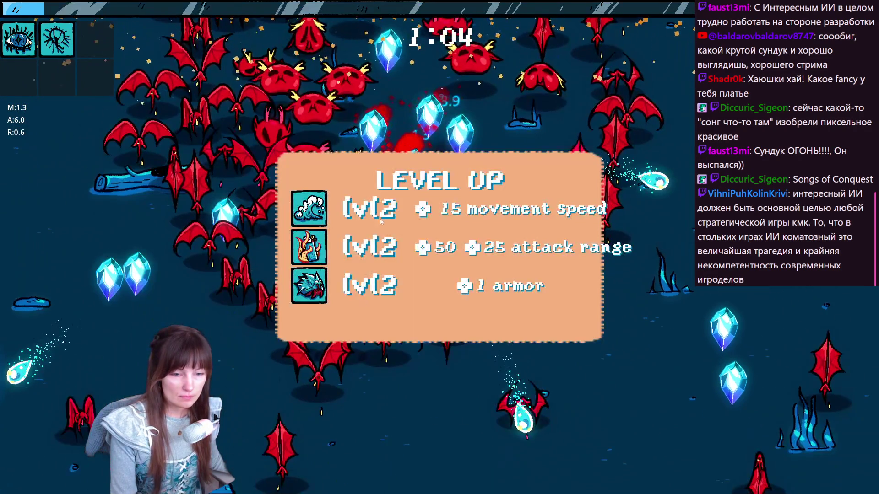
left_click(336, 265)
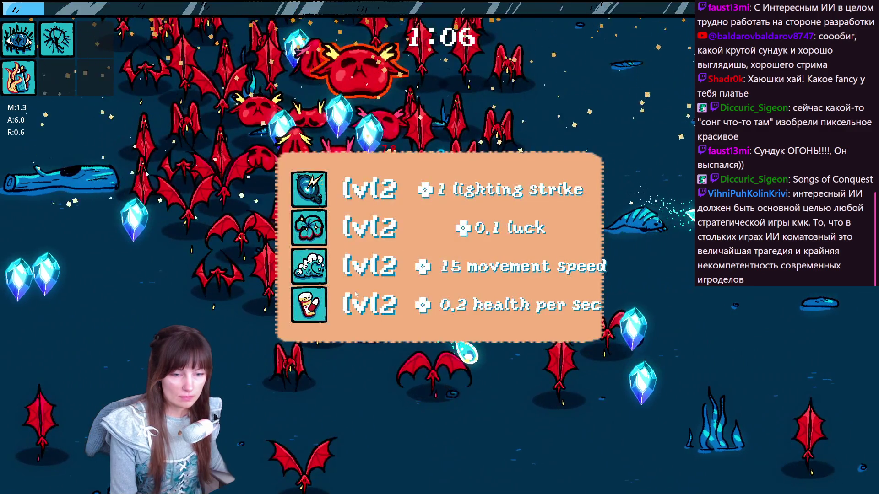
left_click(343, 305)
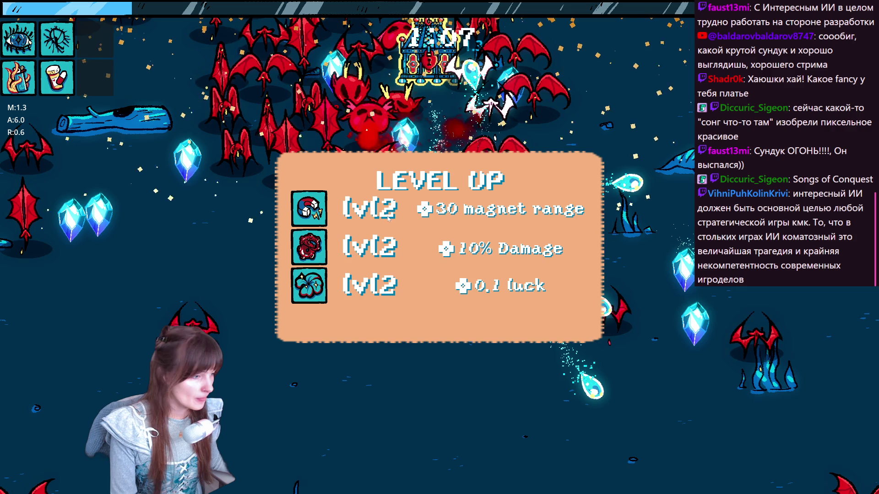
key("Return")
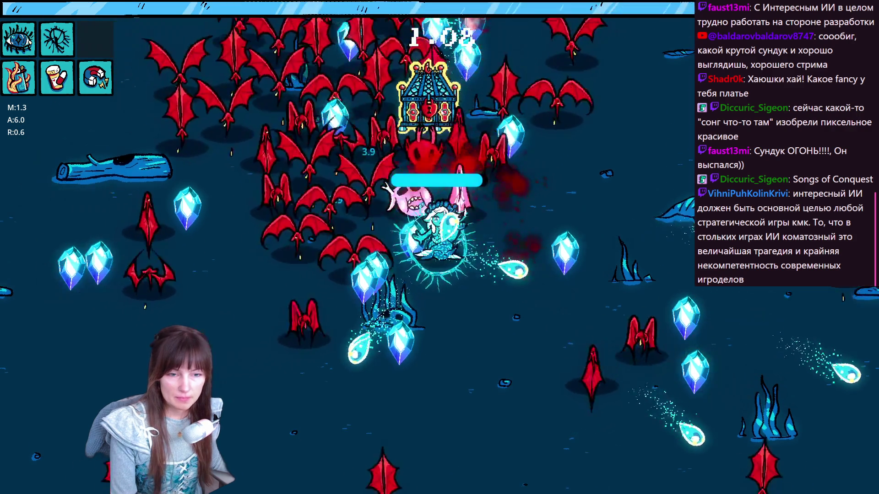
key("Return")
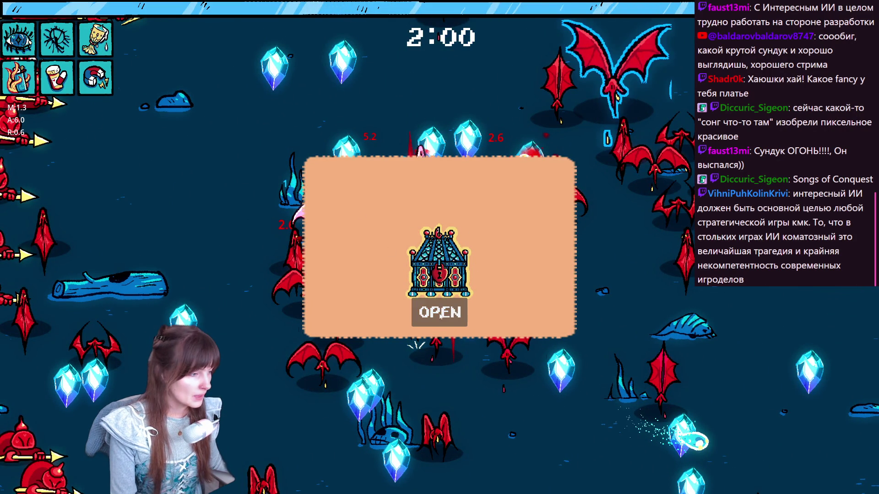
Pause at the boss chest reward, quit to the menu and return to the editor
key("Escape")
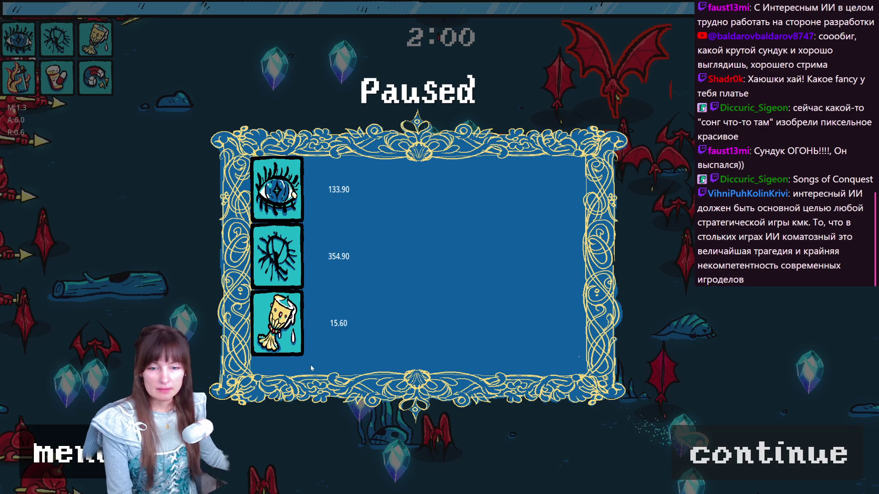
key("Return")
key("F8")
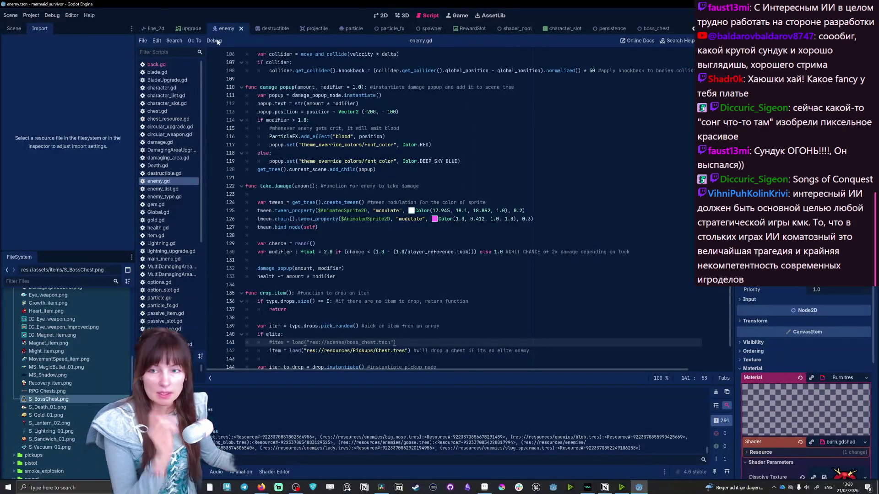
Set the project's Default Texture Filter to Nearest in Project Settings
left_click(35, 21)
left_click(478, 180)
left_click(474, 194)
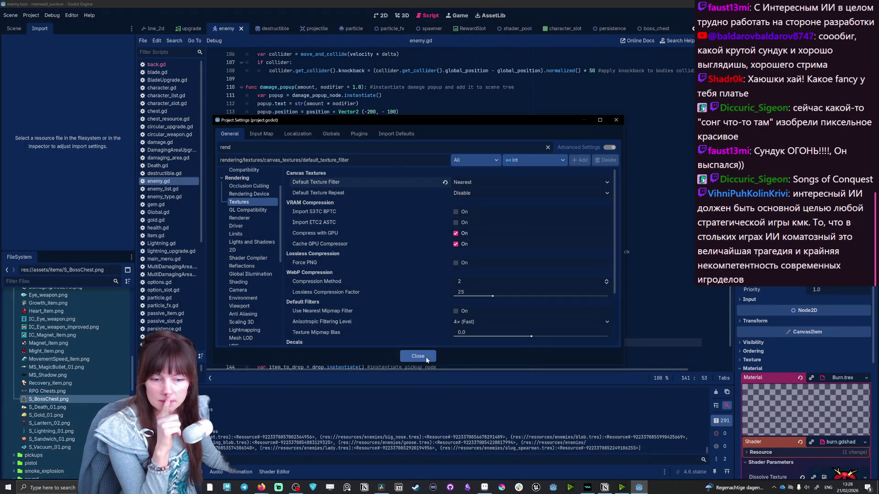
left_click(421, 357)
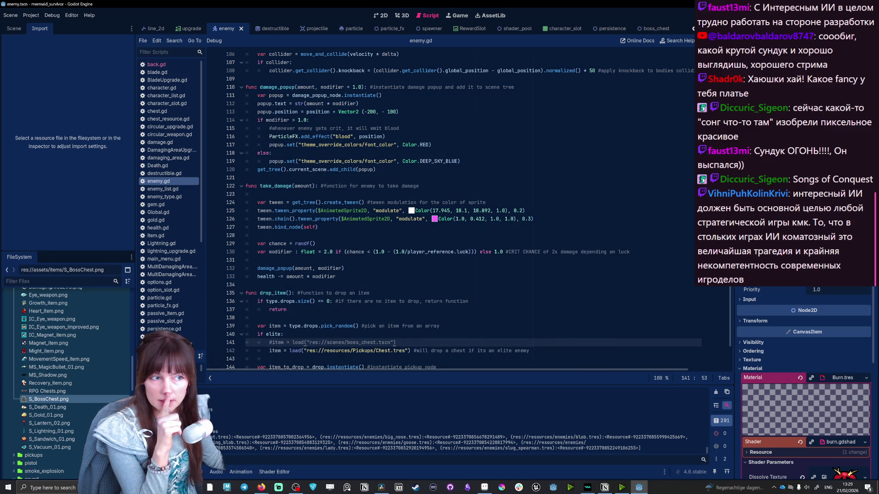
Relaunch the game and turn on Fullscreen in its options screen
key("F5")
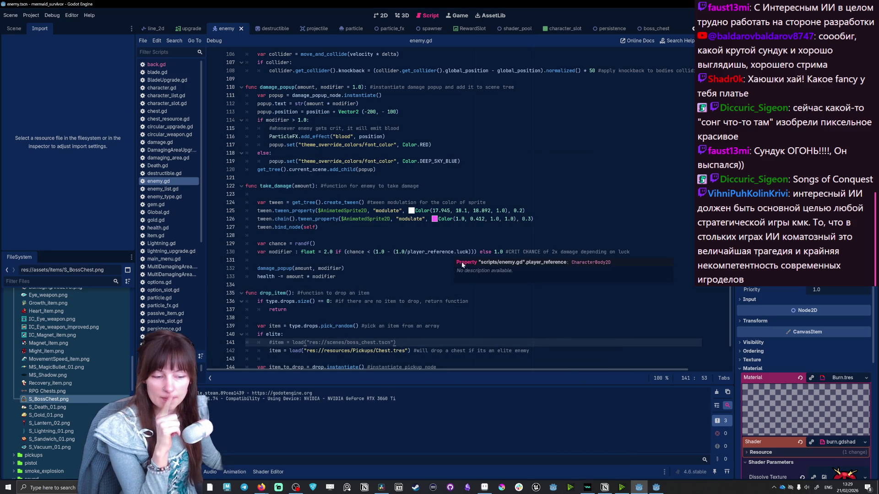
left_click(603, 128)
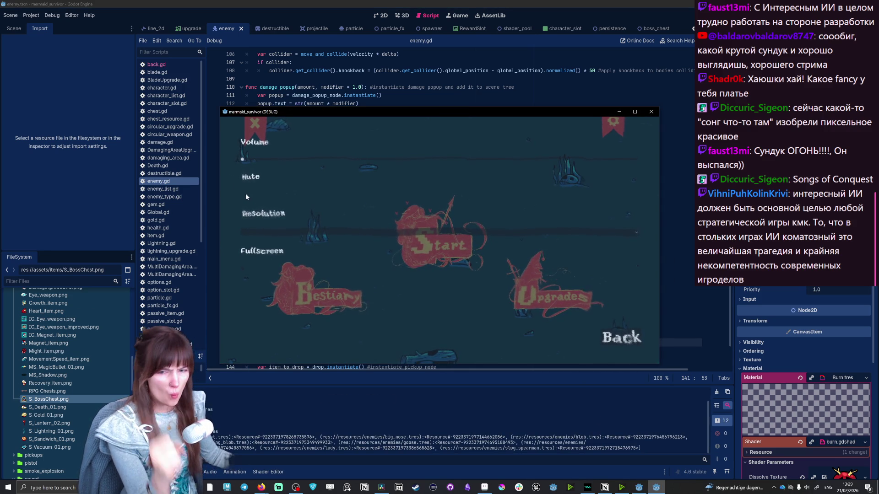
left_click(242, 270)
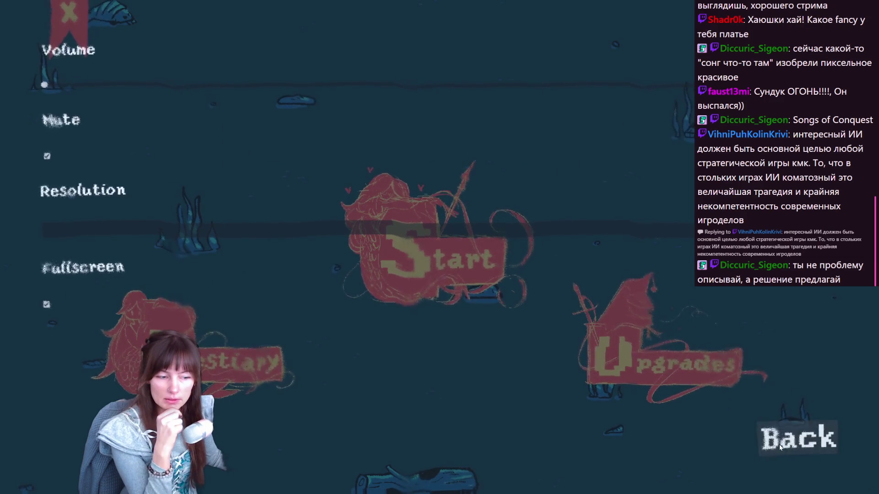
Start a new run with the eye as the starting weapon
left_click(780, 444)
left_click(447, 246)
left_click(659, 147)
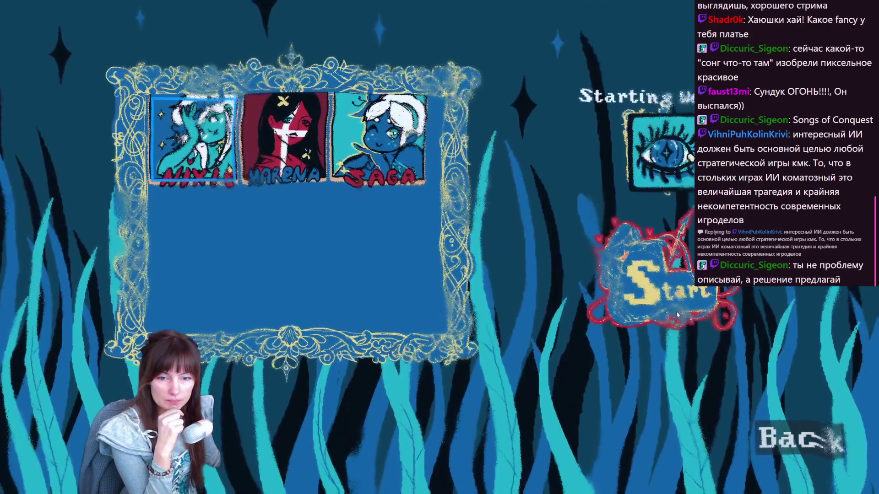
left_click(676, 311)
Walk the mermaid around the arena and the red pillar collecting experience
key("d")
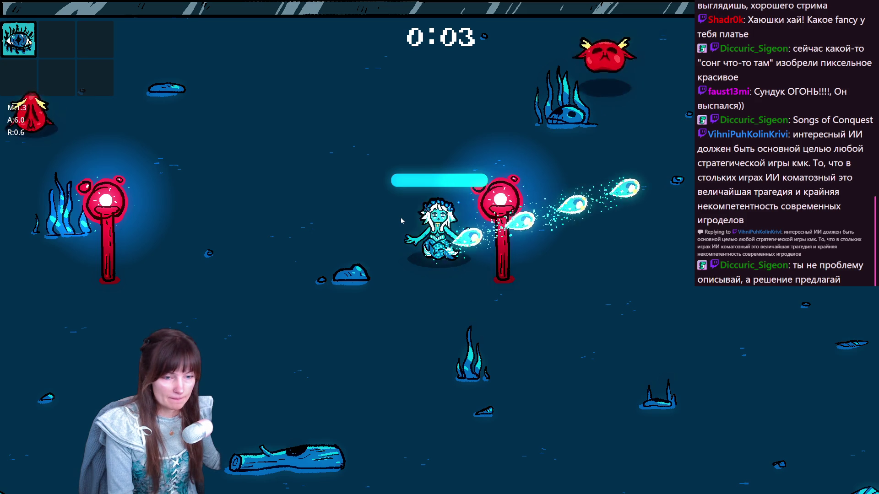
key("a")
key("s")
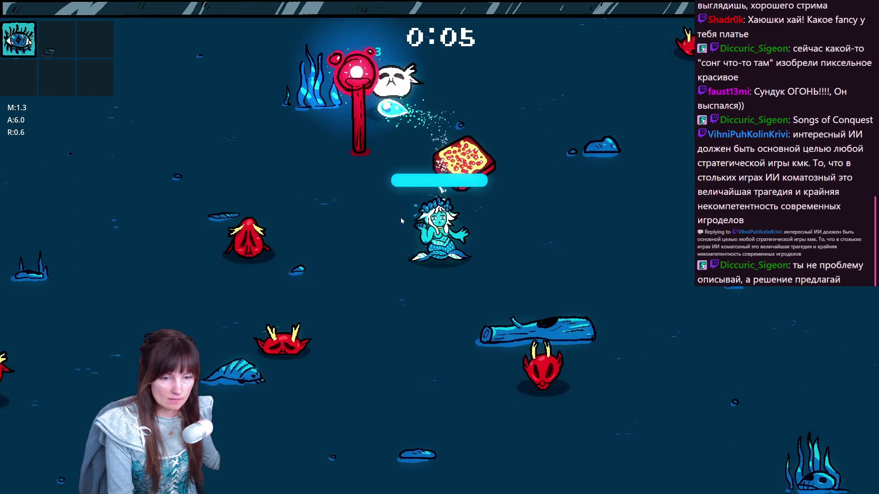
key("w")
key("a")
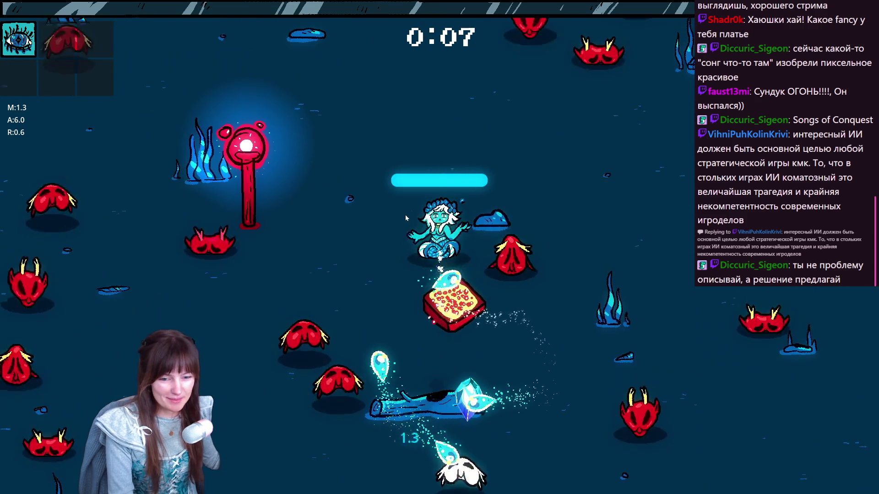
key("a")
key("s")
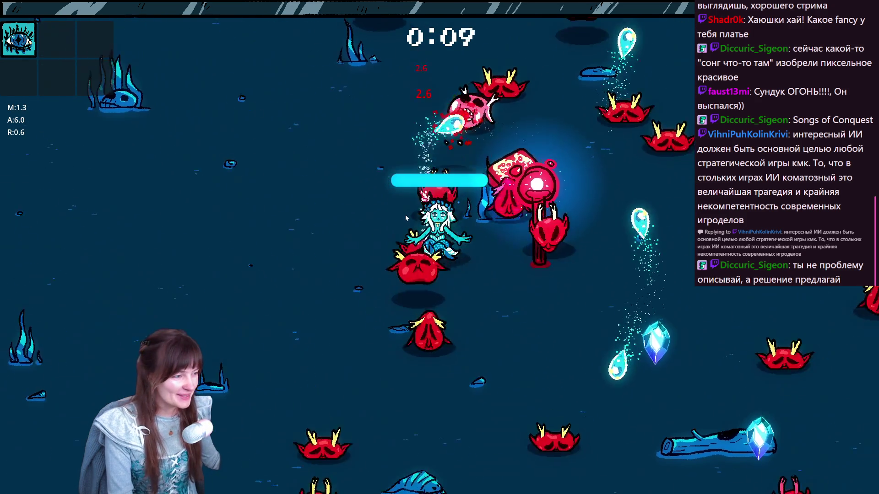
key("d")
key("w")
key("a")
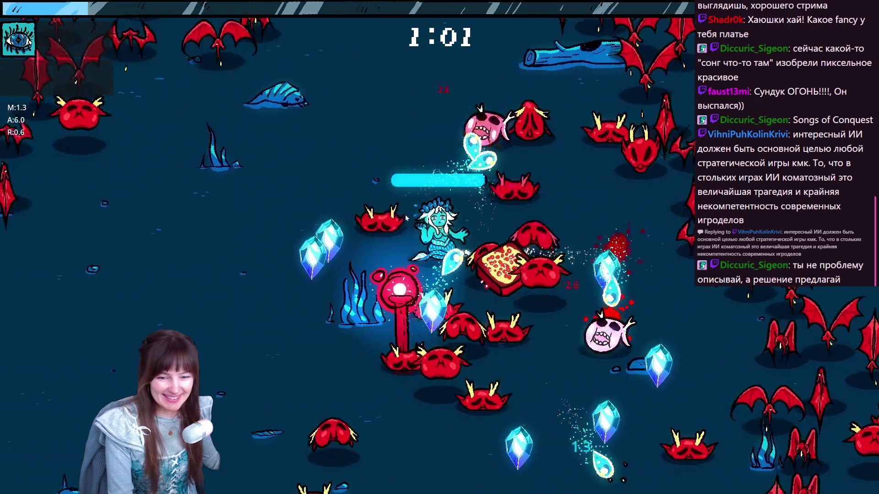
key("d")
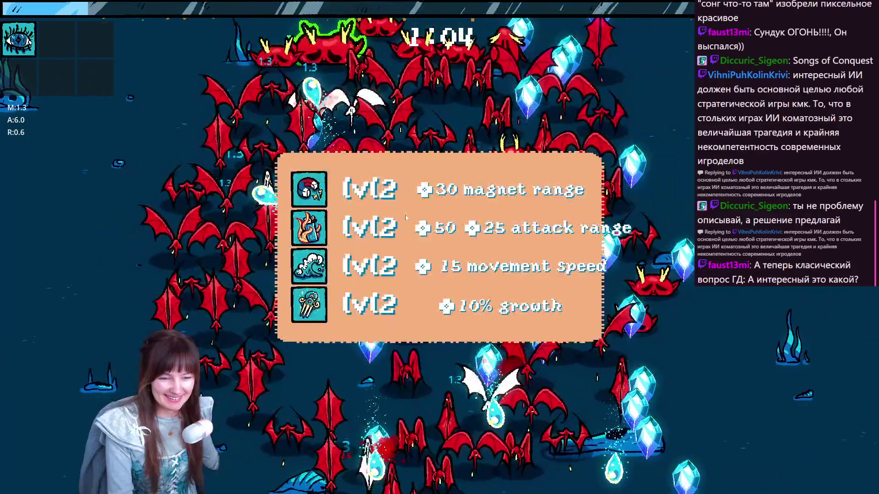
Take the fire attack range, lightning area and further weapon upgrades while moving through the swarm
left_click(389, 239)
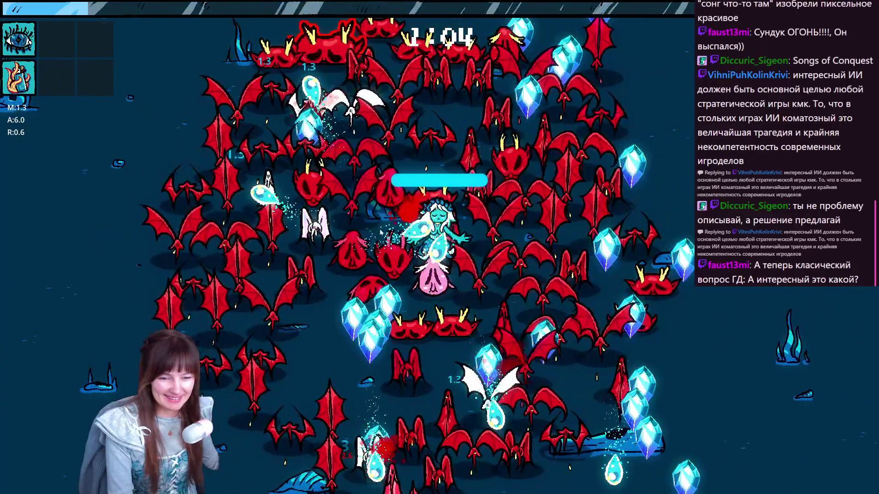
key("a")
key("s")
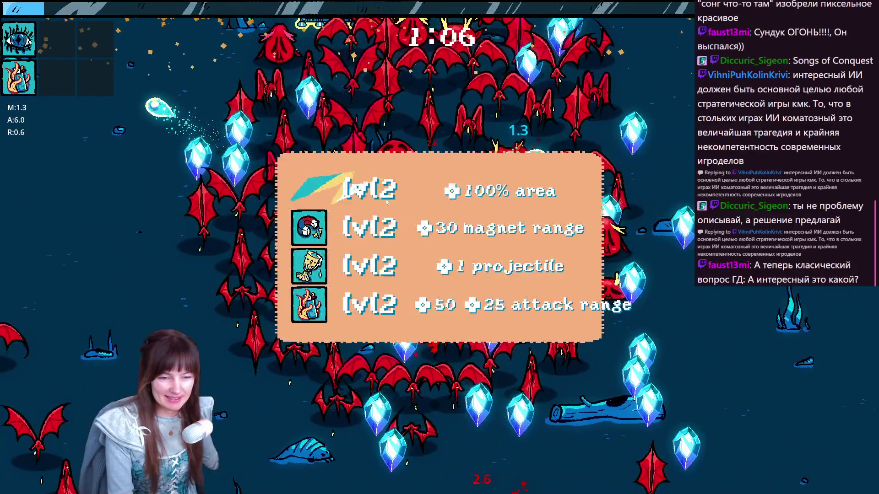
left_click(387, 202)
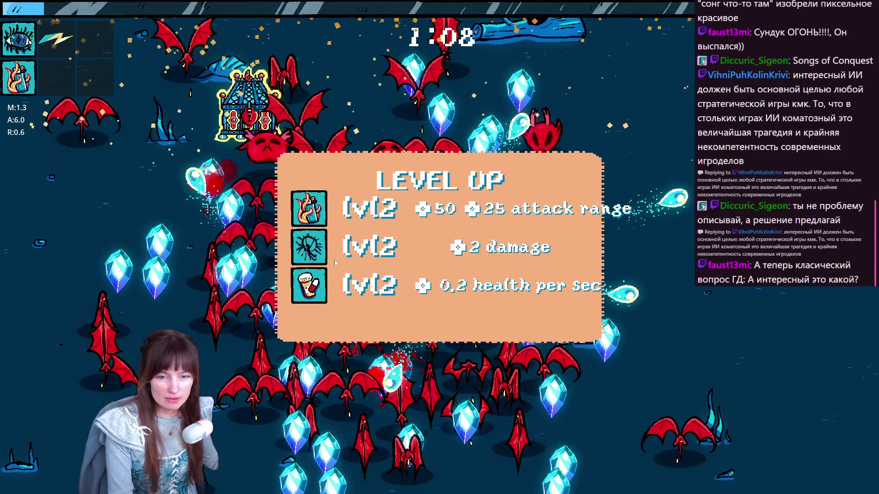
left_click(334, 261)
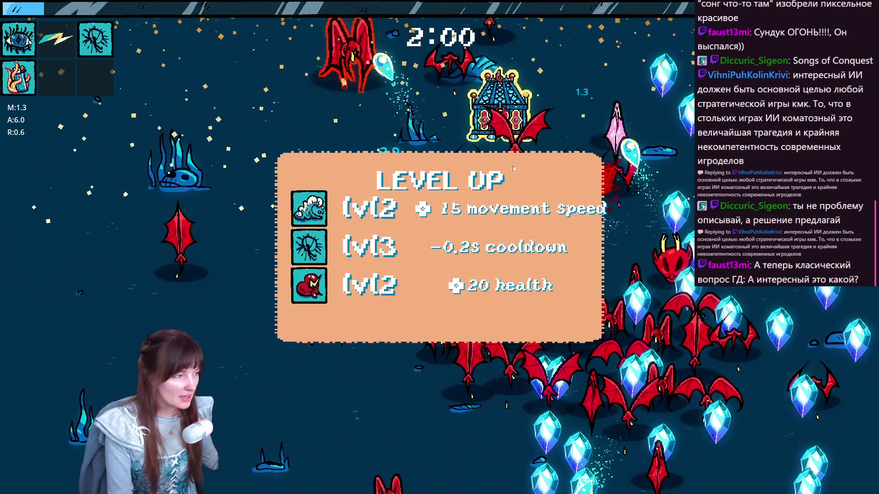
left_click(488, 207)
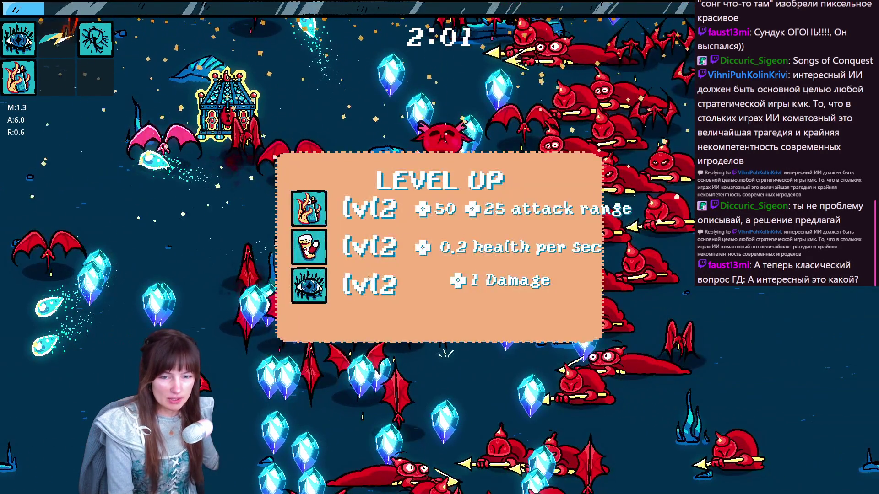
left_click(502, 281)
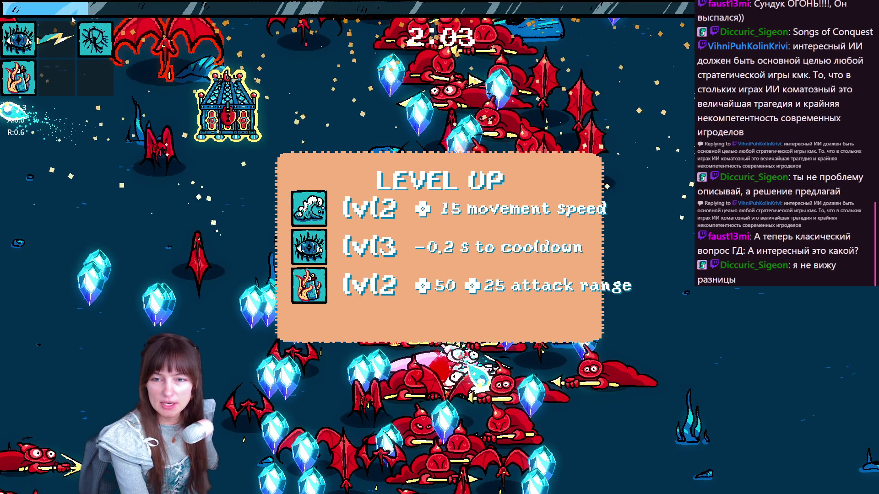
Dismiss the screen snip overlay and switch back to the editor
key("Escape")
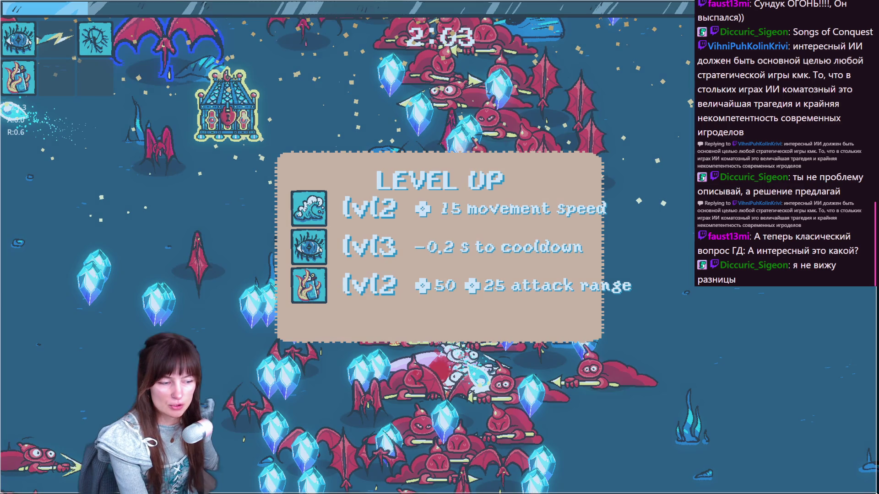
key("alt+Tab")
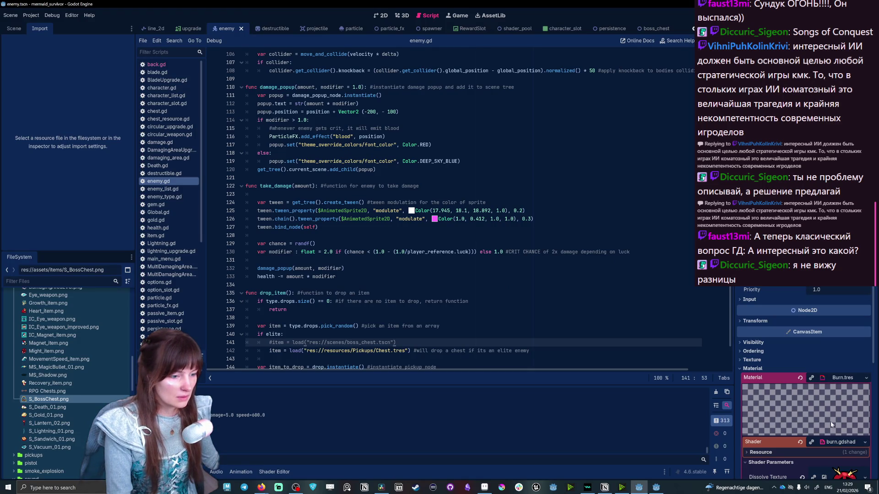
Bring up the saved game screenshot and circle the boss chest in red ink
left_click(871, 480)
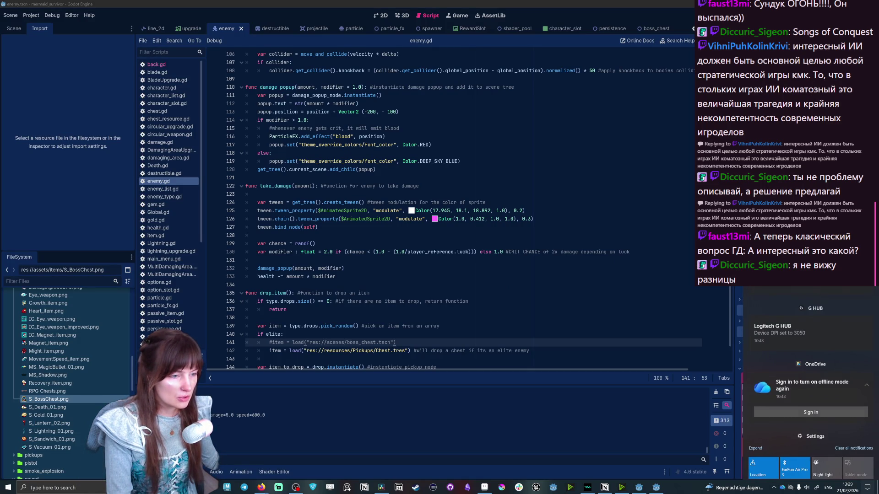
left_click(674, 483)
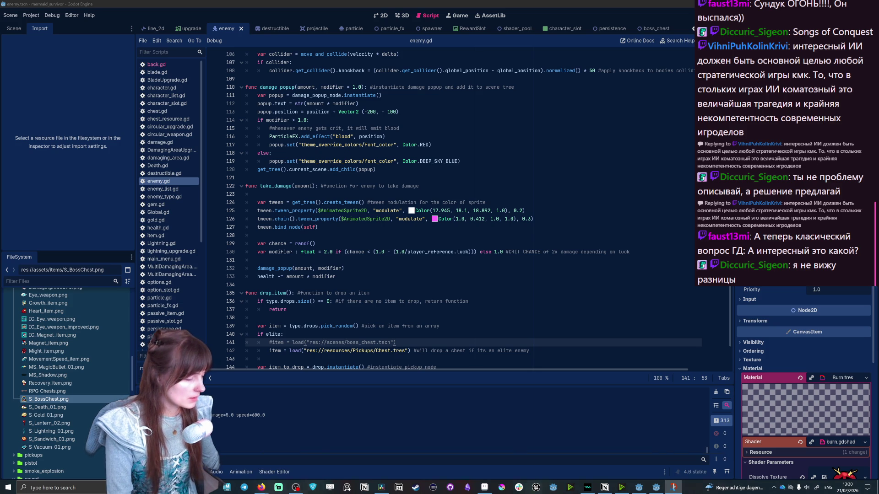
left_click(491, 390)
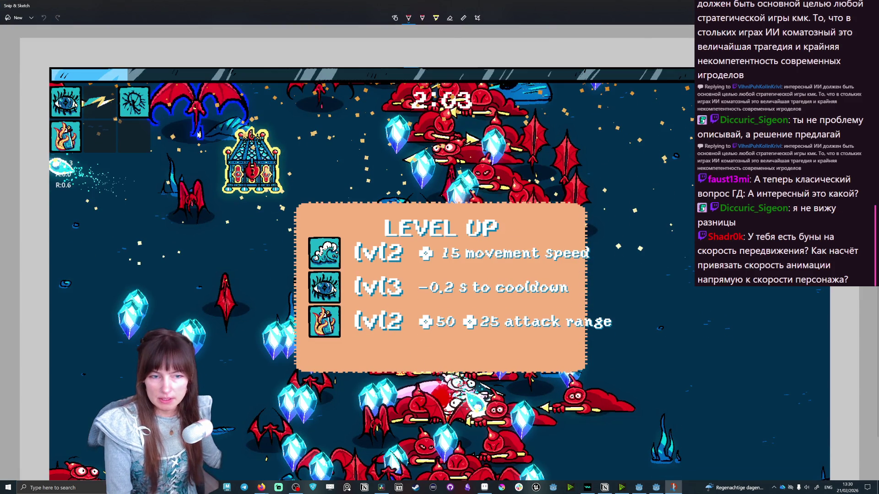
scroll(182, 136, "down", 2)
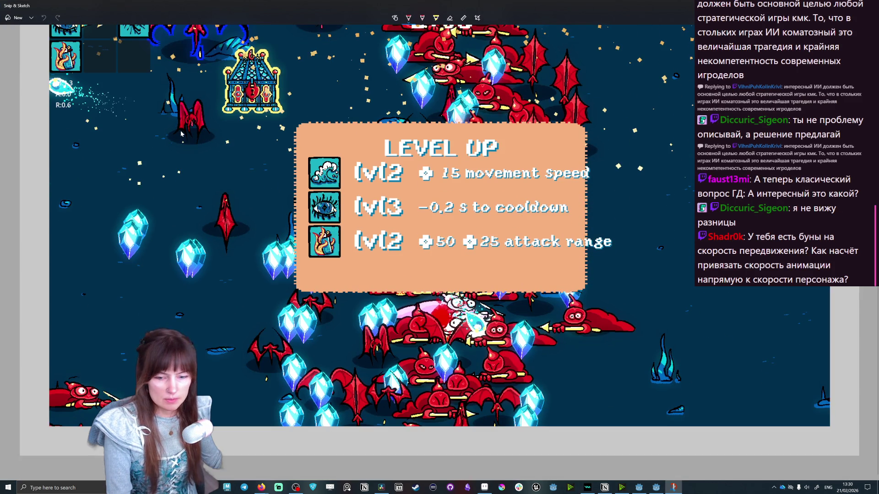
scroll(182, 135, "up", 2)
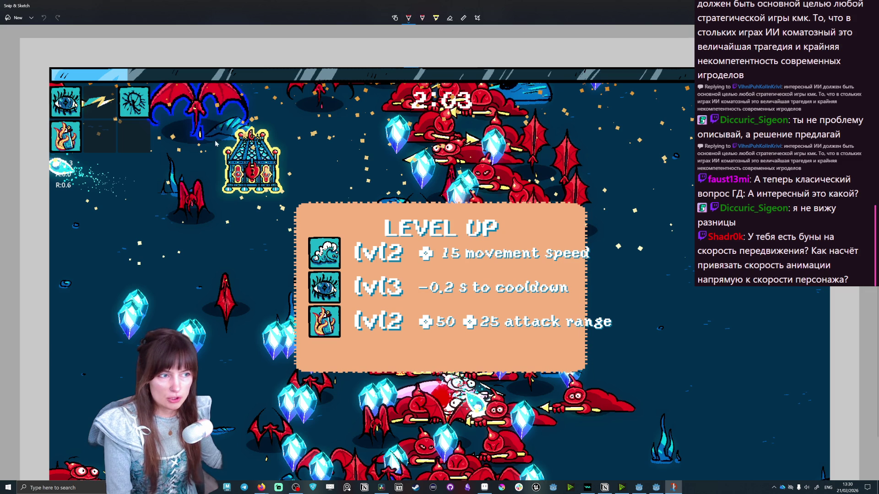
scroll(192, 141, "down", 2)
scroll(192, 140, "up", 2)
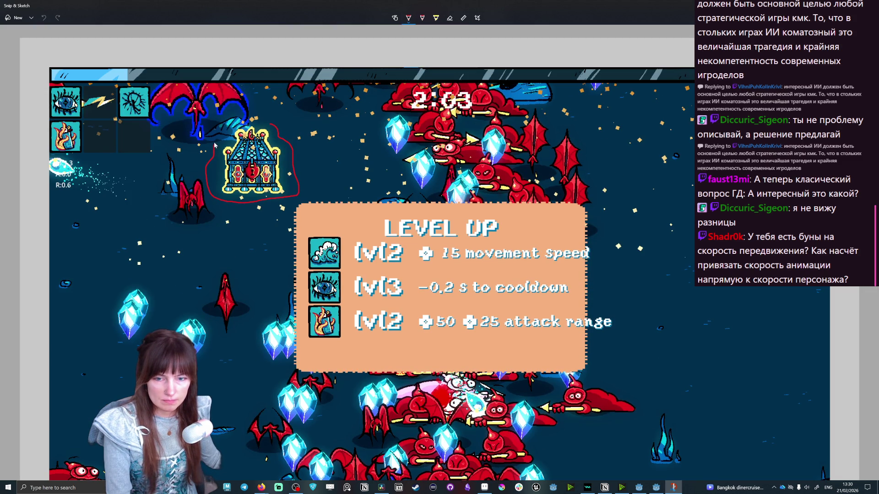
left_click_drag(240, 124, 261, 121)
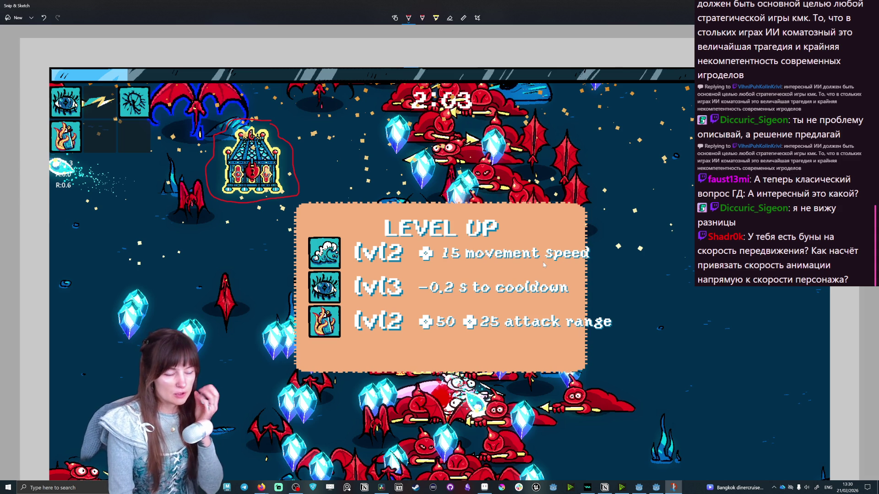
Pause the running game, return to the screenshot and undo the ink circle
left_click(656, 488)
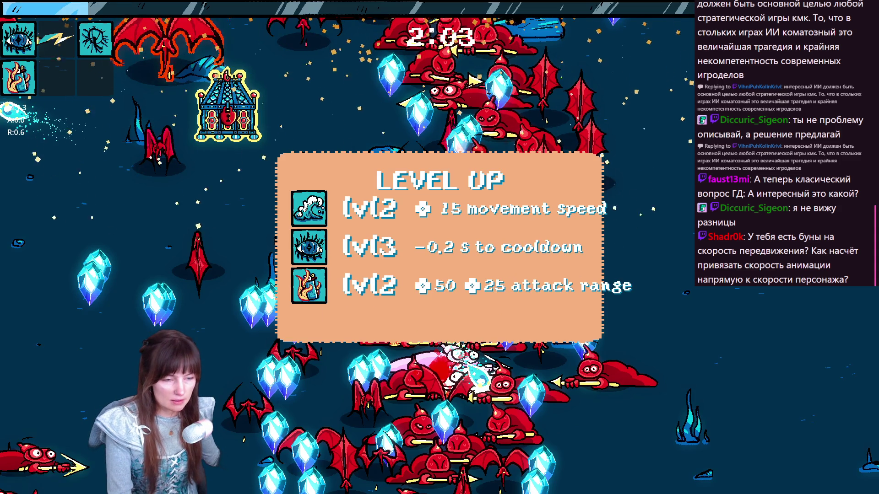
key("Escape")
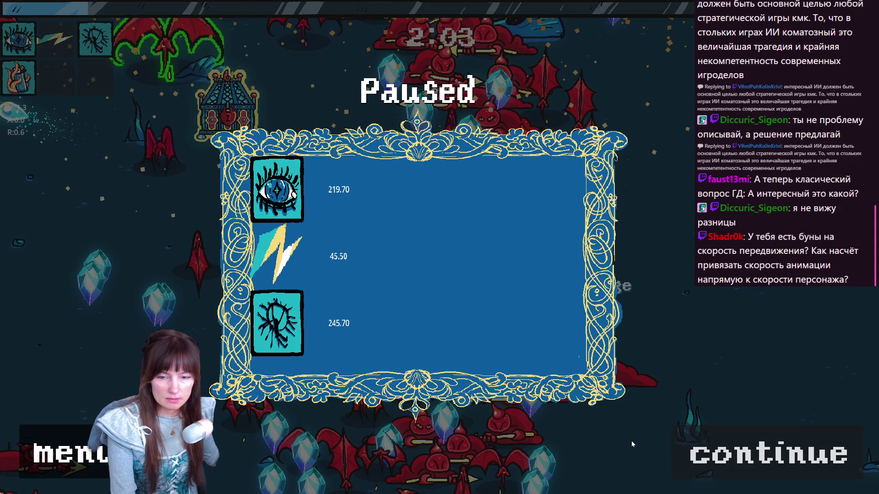
left_click(69, 454)
key("alt+Tab")
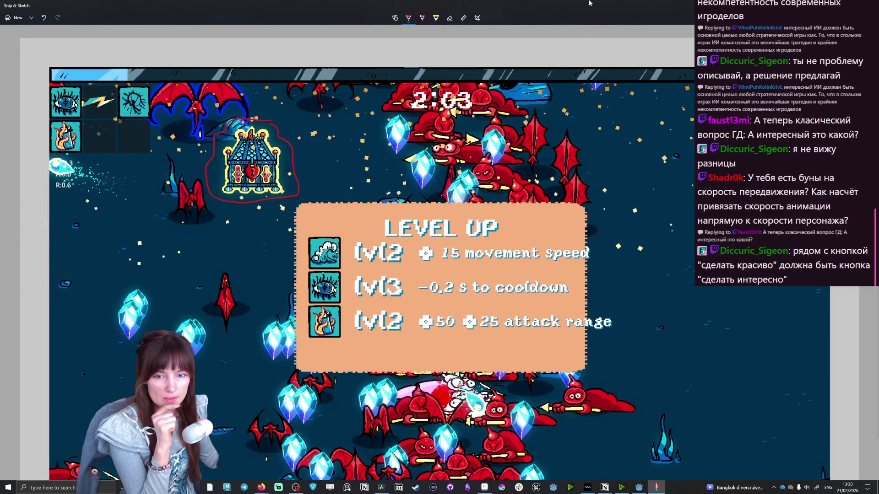
key("ctrl+z")
Save the clean screenshot as a file and close Snip & Sketch
key("ctrl+s")
key("Return")
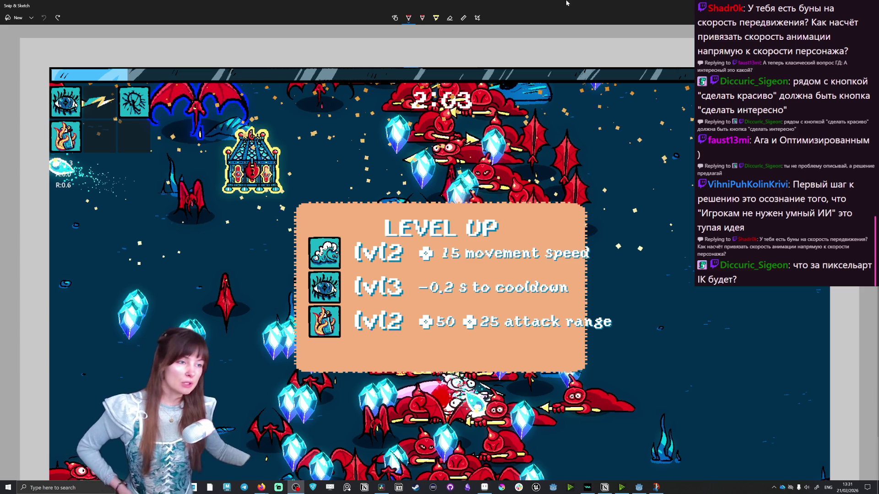
key("alt+F4")
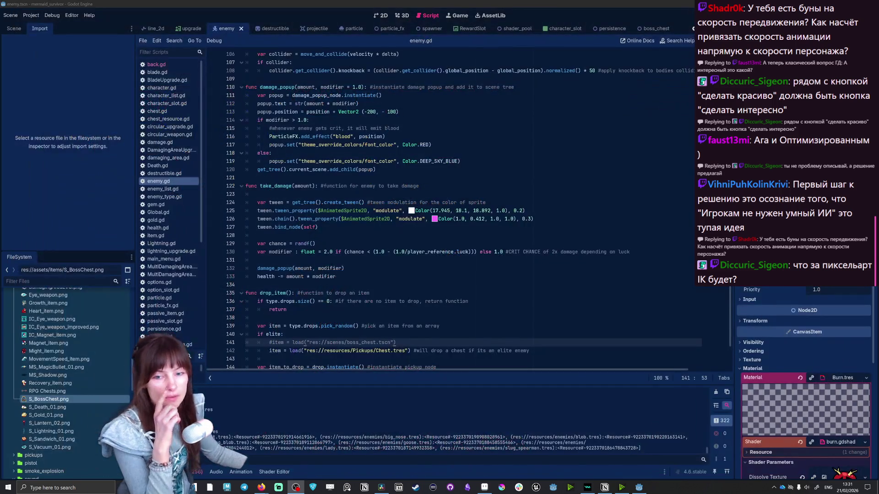
scroll(50, 386, "down", 3)
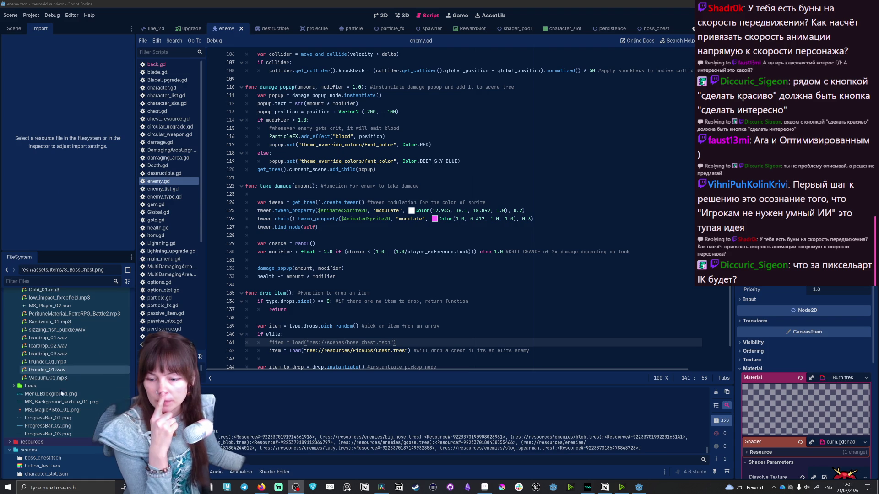
scroll(55, 440, "up", 3)
scroll(55, 441, "up", 3)
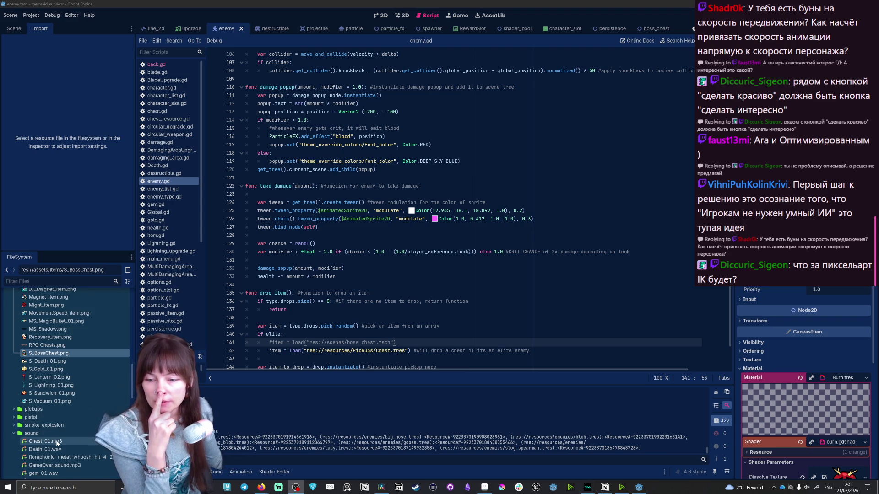
scroll(55, 440, "up", 2)
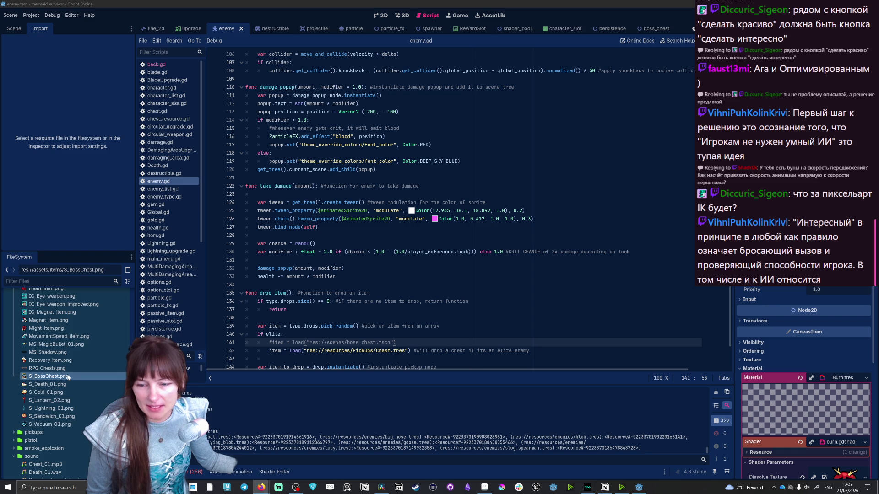
scroll(67, 376, "up", 2)
scroll(66, 374, "down", 2)
scroll(67, 375, "down", 3)
scroll(68, 370, "down", 2)
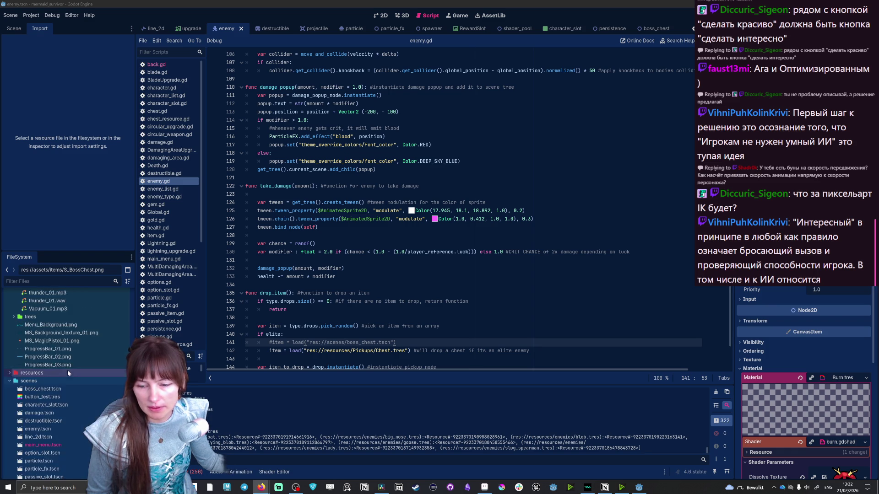
scroll(67, 370, "down", 2)
scroll(56, 385, "up", 3)
scroll(41, 405, "up", 3)
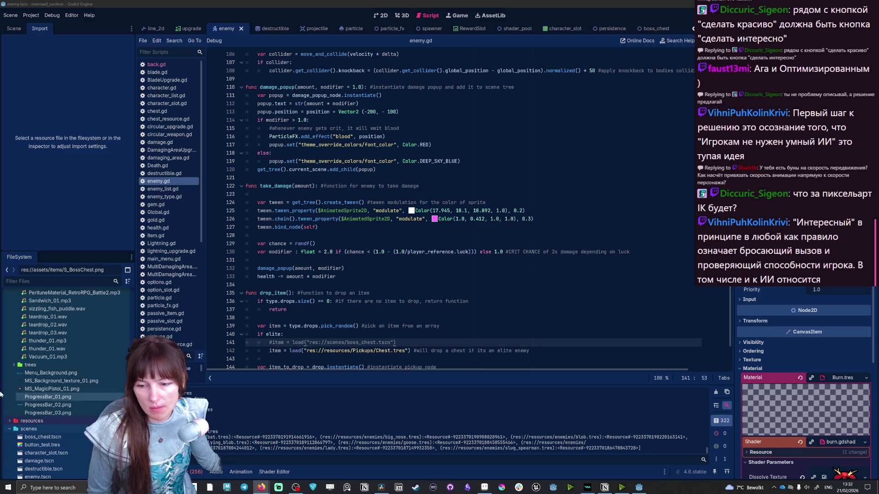
Expand resources and step through armor, magnet and might to show movement_speed.tres in the Inspector
left_click(11, 422)
scroll(14, 405, "down", 3)
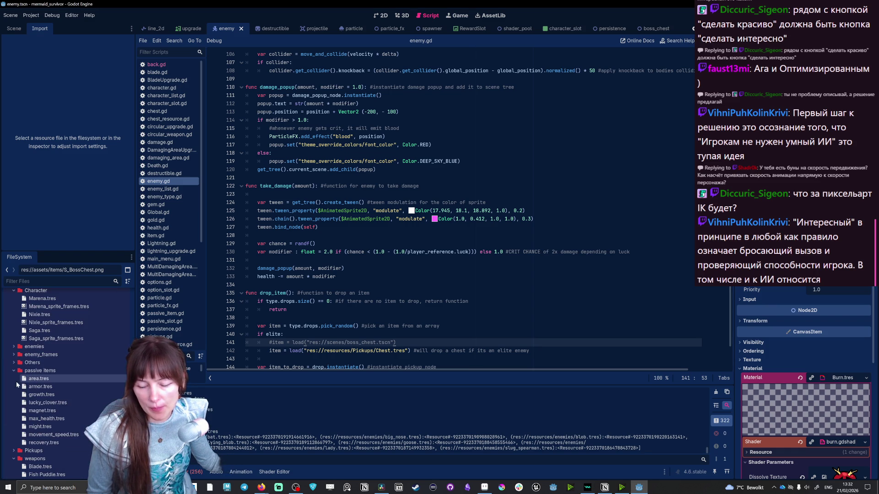
left_click(51, 389)
left_click(56, 404)
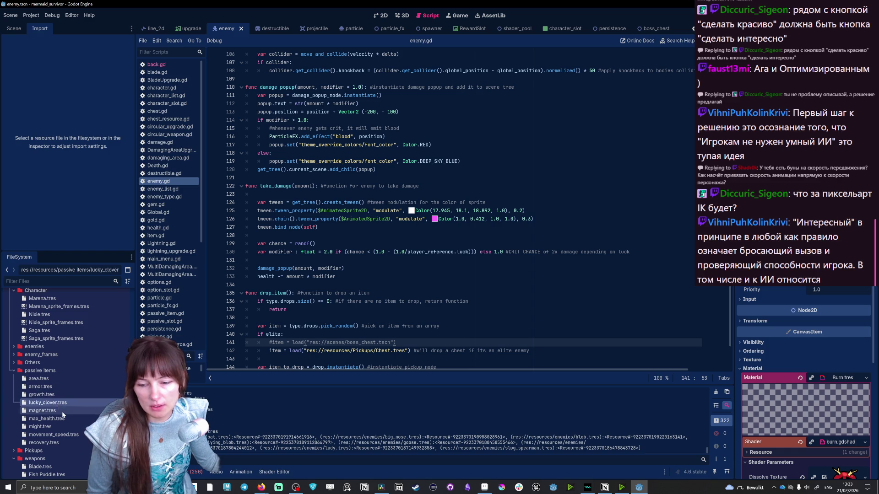
left_click(64, 420)
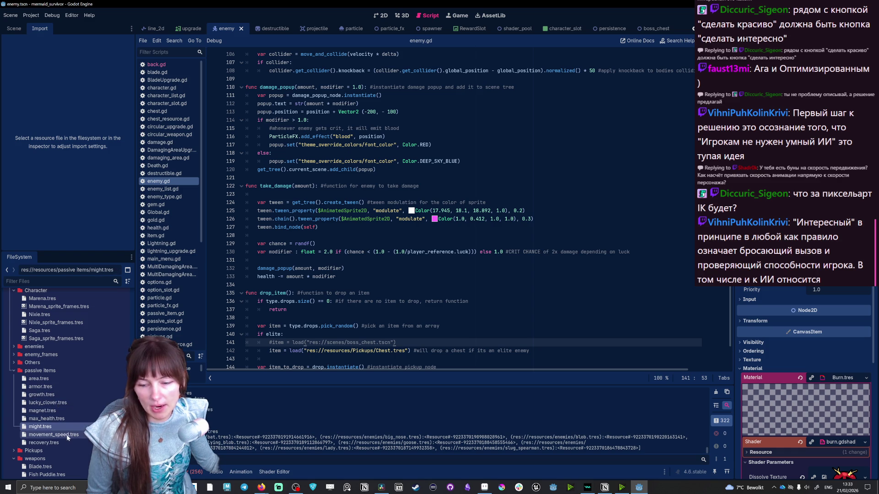
left_click(66, 435)
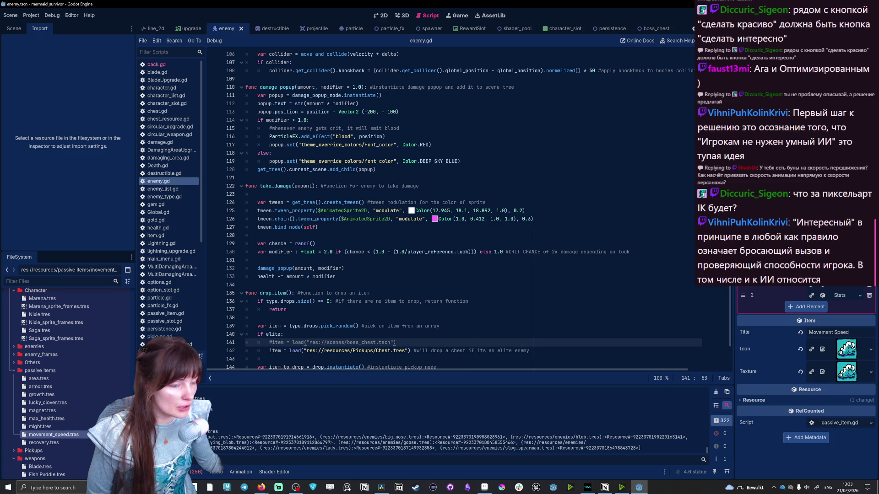
scroll(837, 288, "up", 5)
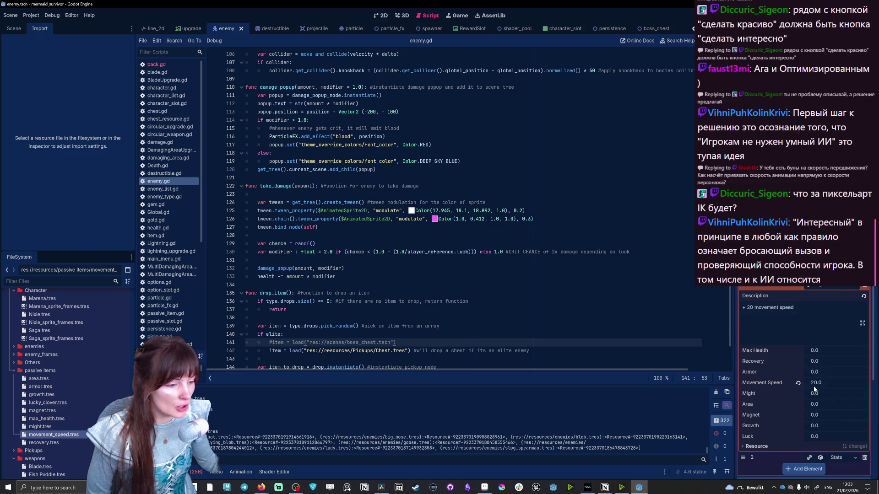
scroll(815, 389, "down", 4)
View the second upgrade level's stat values, then open the passive_item script
left_click(834, 330)
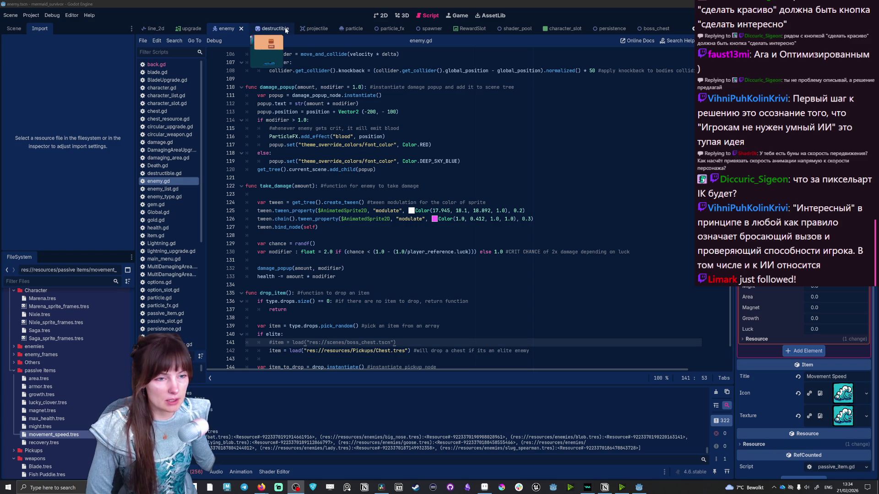
scroll(274, 30, "up", 1)
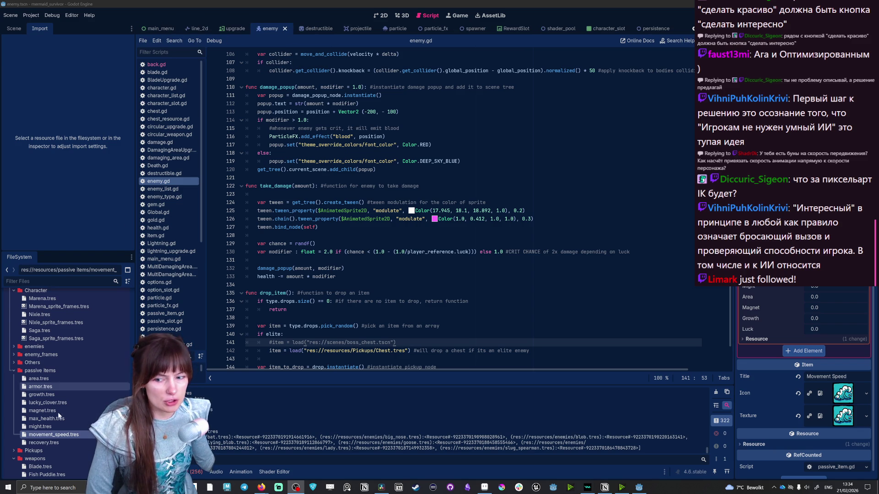
scroll(175, 195, "down", 5)
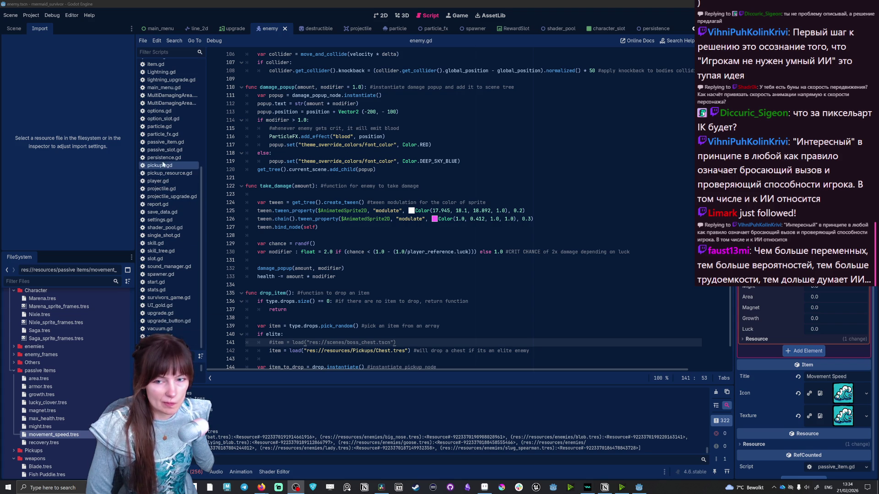
left_click(162, 146)
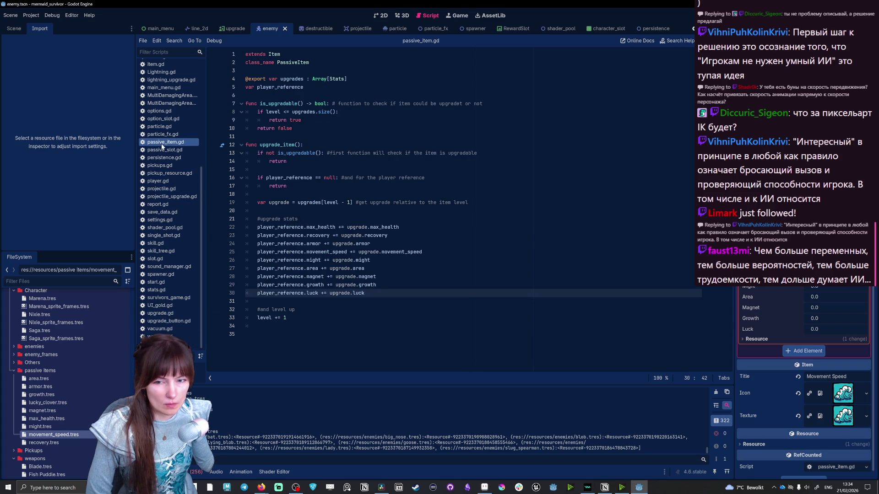
Highlight the block of lines that add each upgrade stat to the player
left_click_drag(368, 294, 245, 218)
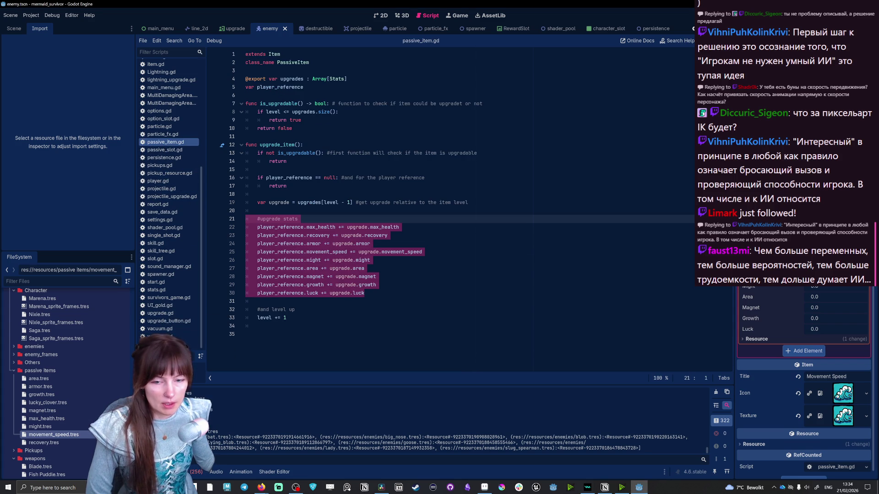
key("Right")
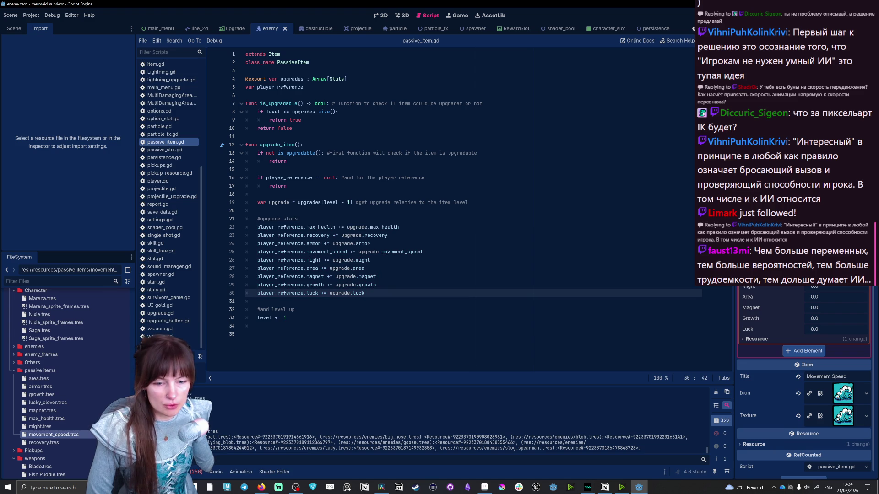
key("shift+Home")
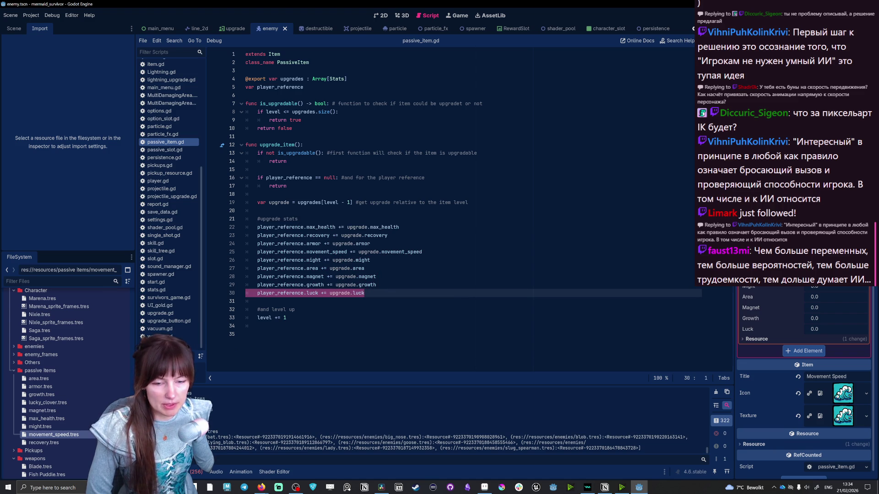
key("Up")
key("shift+End")
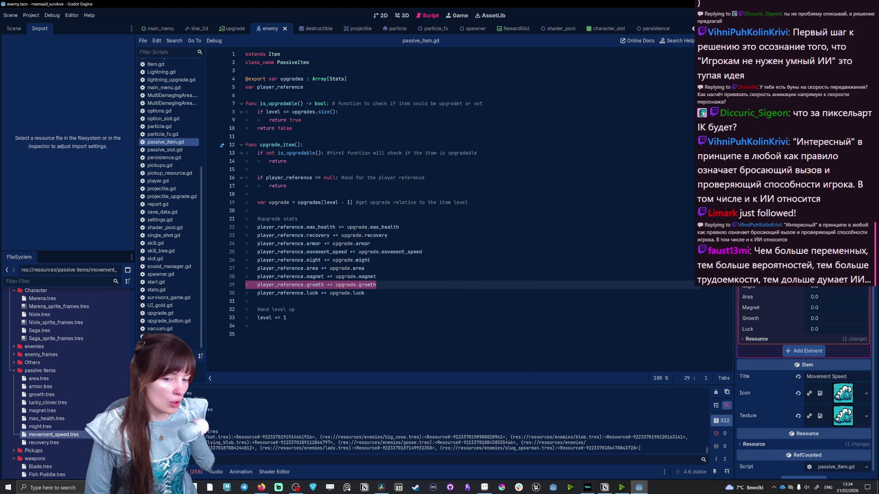
left_click(318, 268)
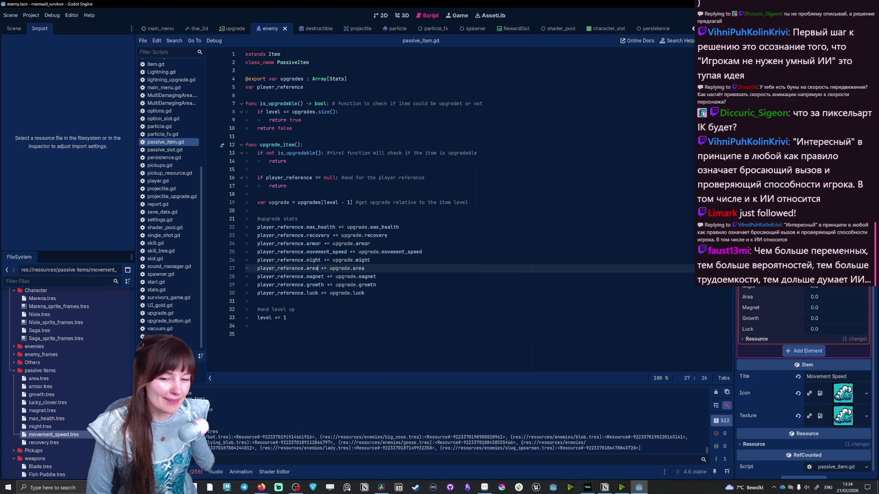
double_click(315, 276)
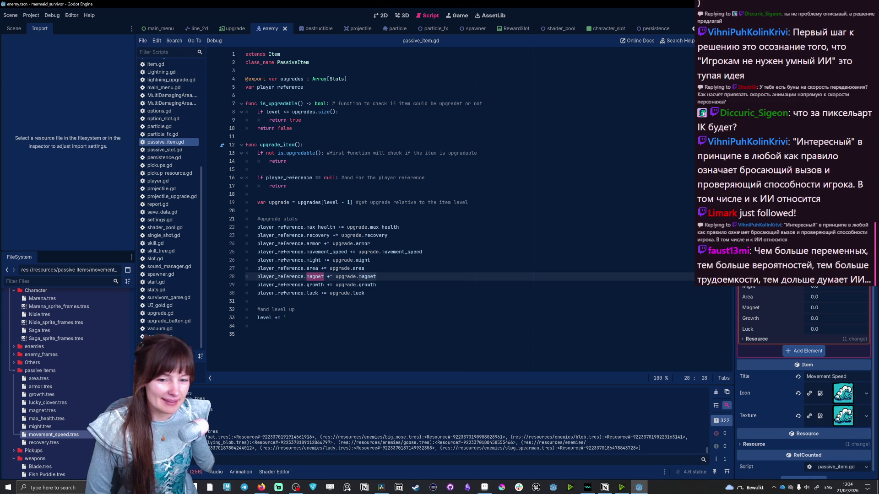
left_click_drag(248, 206, 371, 294)
left_click(400, 227)
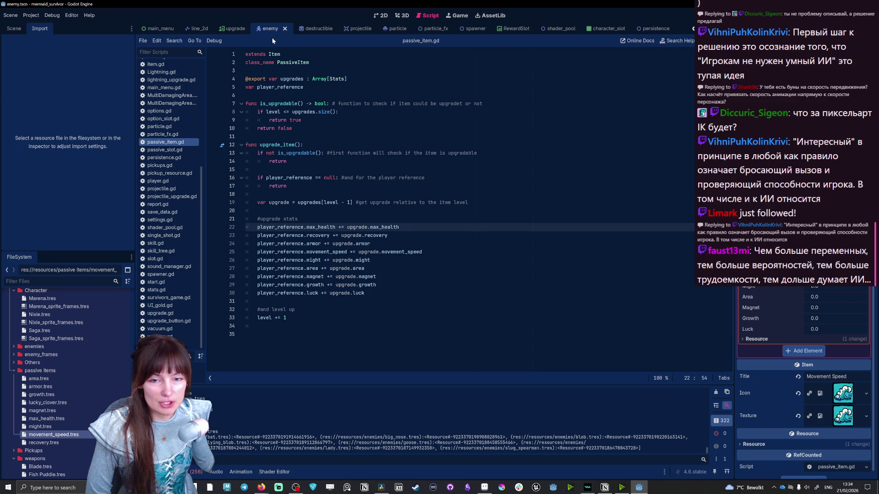
scroll(172, 194, "up", 3)
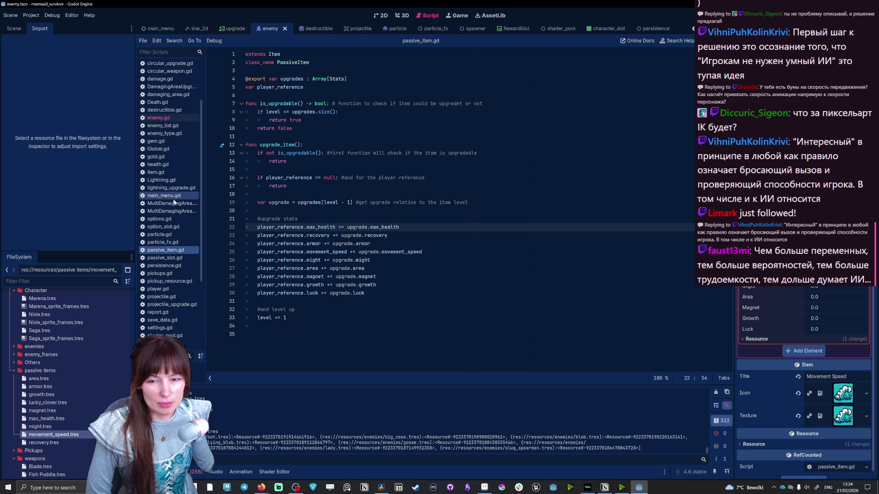
scroll(173, 194, "up", 2)
scroll(173, 193, "down", 2)
scroll(170, 193, "down", 1)
scroll(168, 193, "down", 1)
scroll(167, 192, "down", 1)
scroll(168, 193, "up", 3)
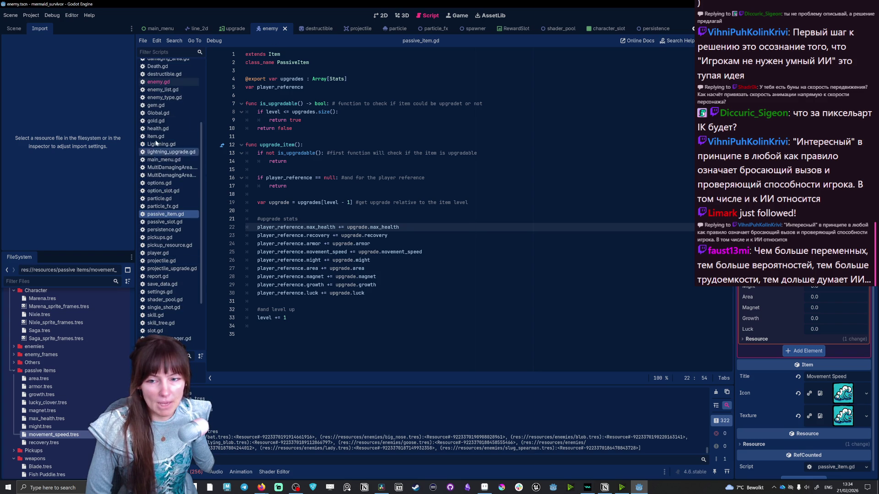
Open the base item.gd script
left_click(160, 137)
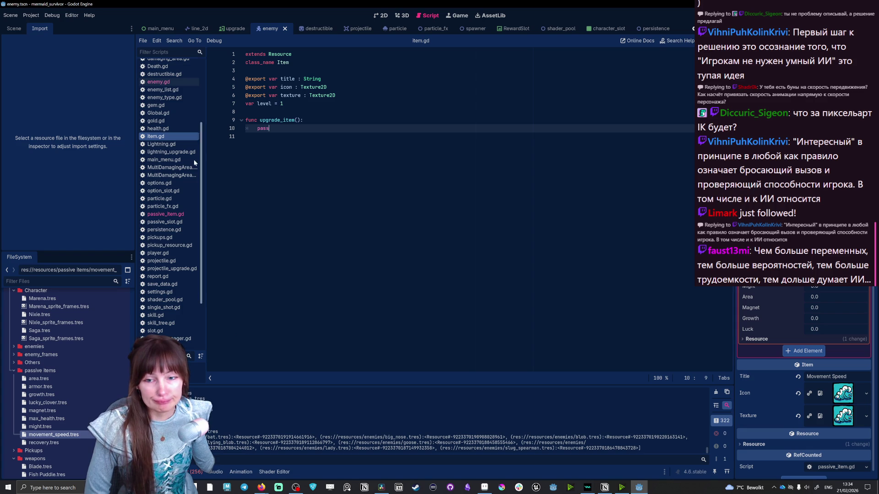
scroll(150, 194, "up", 1)
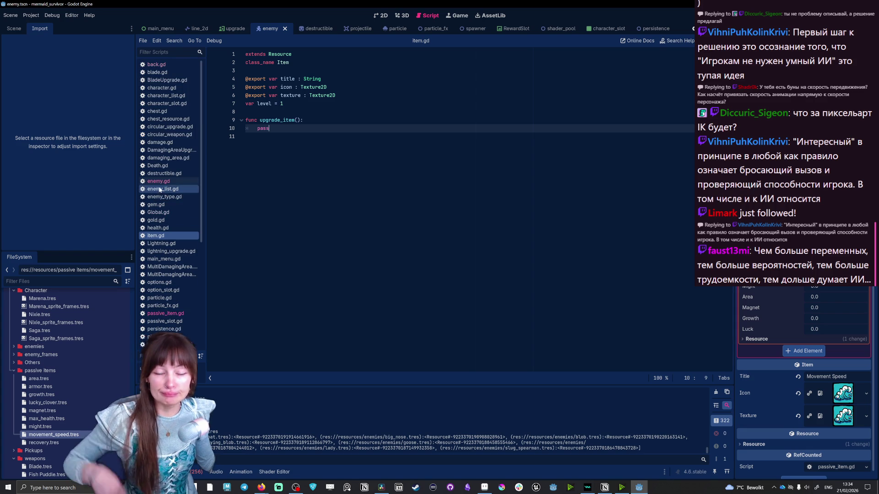
scroll(174, 297, "up", 1)
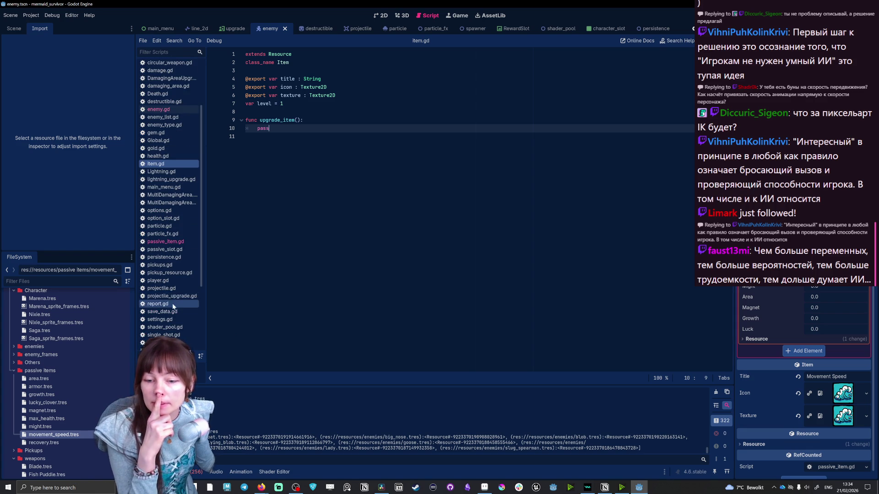
Open player.gd and select the set_base_stats function after folding and unfolding it
left_click(164, 281)
scroll(467, 206, "down", 5)
scroll(467, 206, "down", 5)
scroll(467, 206, "down", 5)
scroll(467, 206, "down", 5)
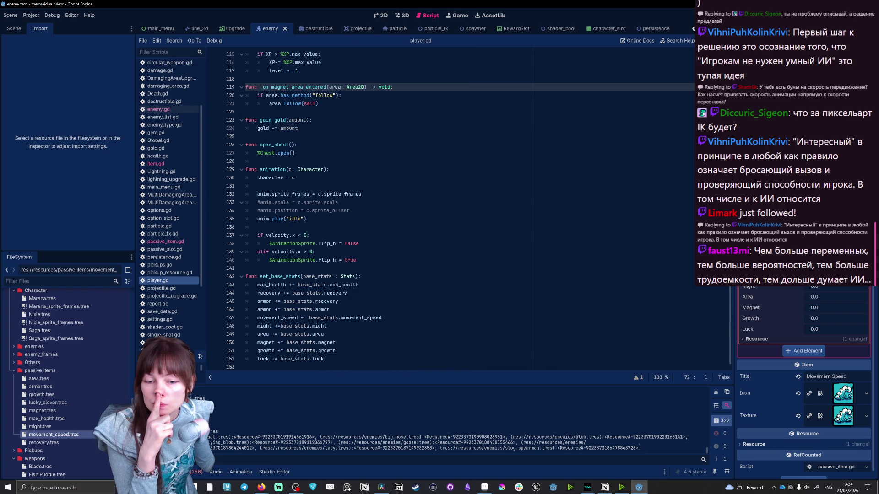
left_click(243, 276)
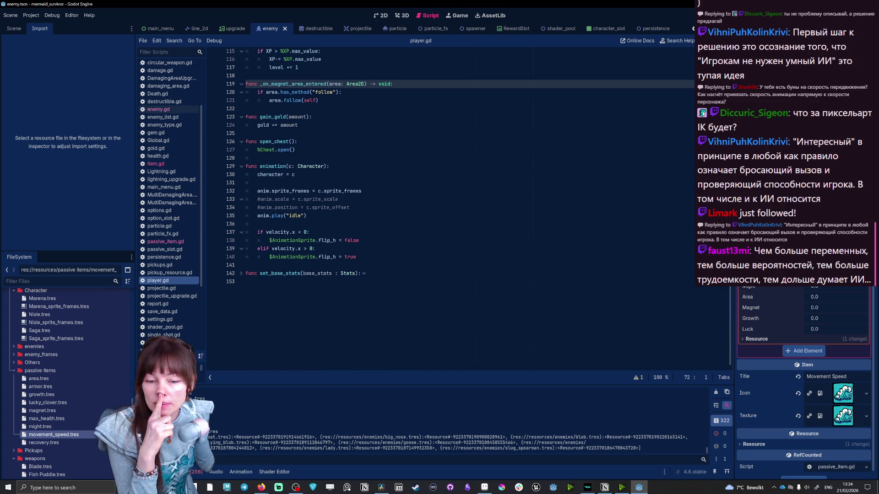
left_click(244, 274)
mouse_move(257, 282)
left_mouse_down()
mouse_move(324, 356)
mouse_move(245, 274)
left_mouse_up()
left_click(324, 356)
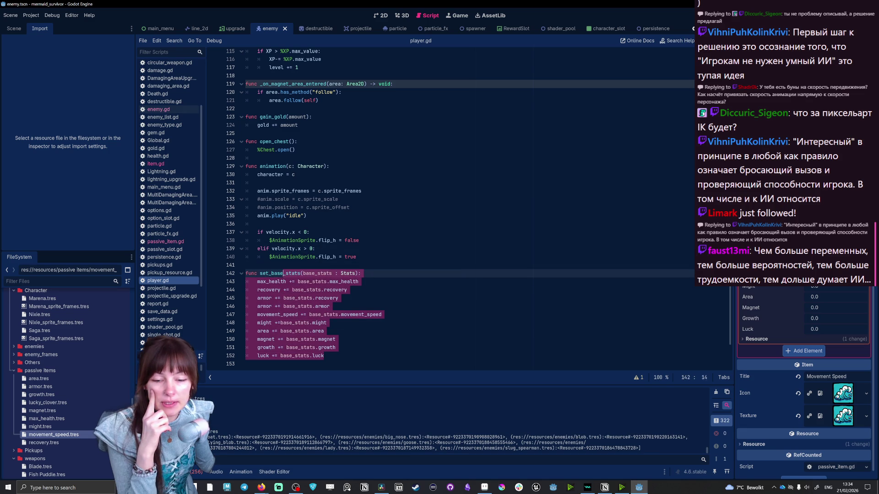
Step through the base stat lines down to the armor line 146
key("Down")
key("End")
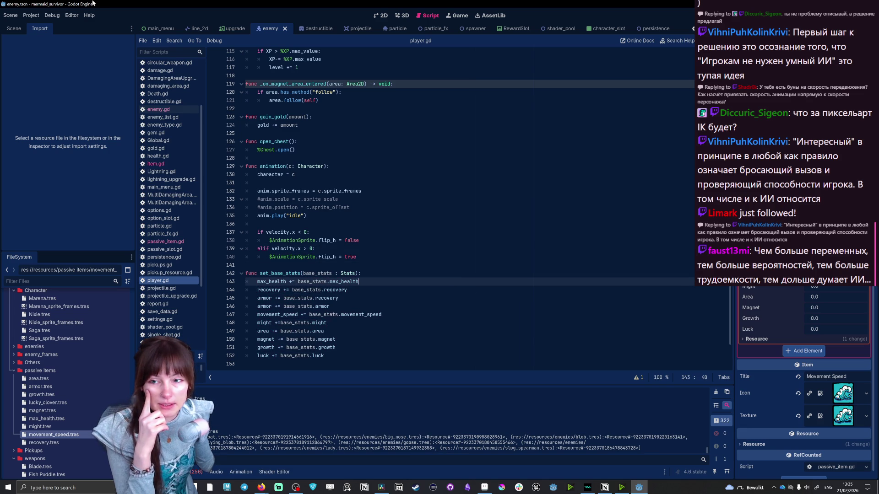
scroll(803, 399, "up", 5)
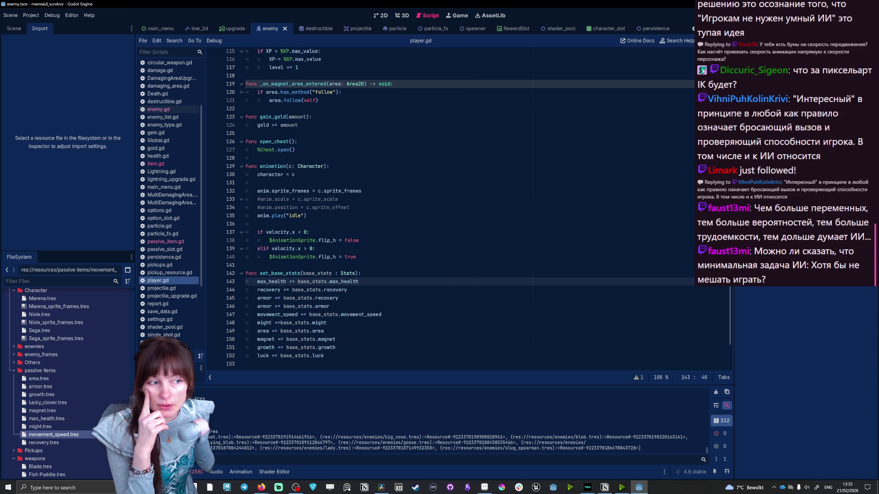
key("Down")
key("Down")
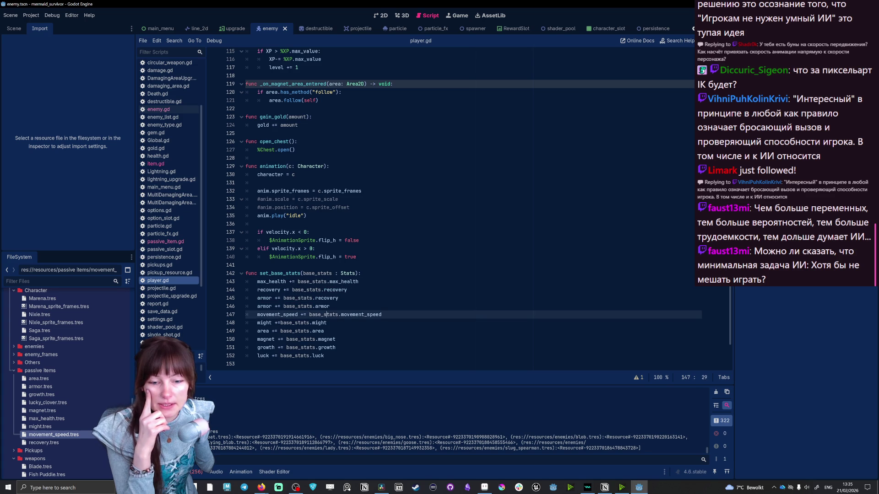
key("Down")
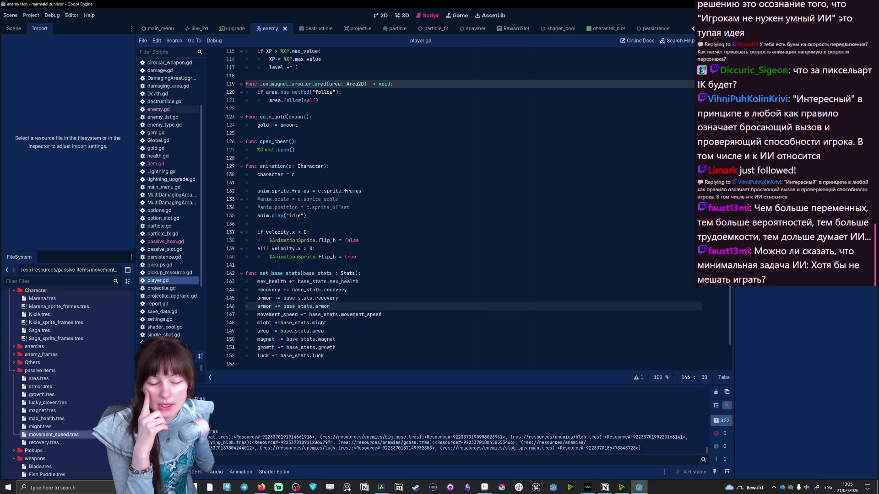
key("shift+Left")
key("shift+Left")
key("shift+Left")
key("shift+Left")
key("shift+Left")
key("shift+Left")
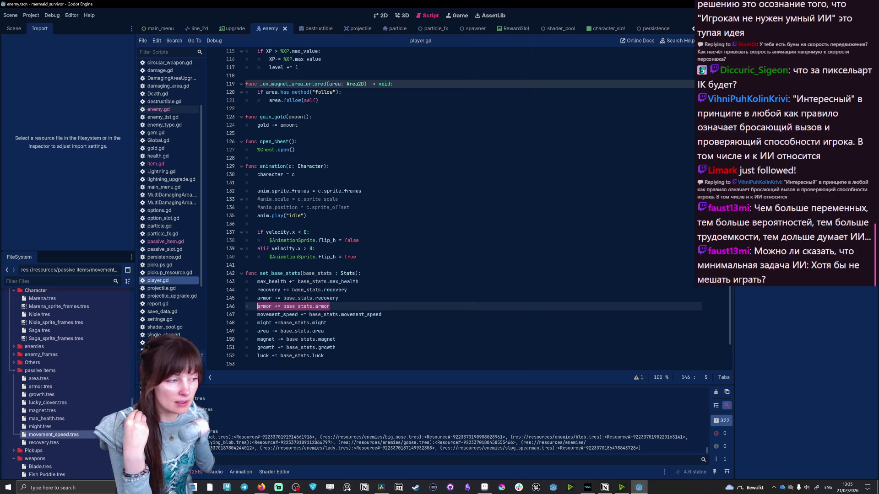
key("End")
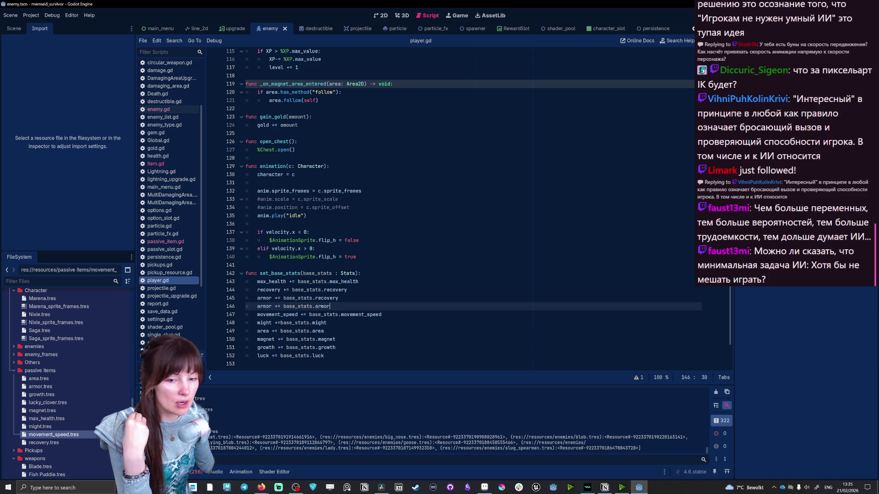
scroll(184, 30, "up", 2)
Switch to the player scene and show its node tree
left_click(154, 28)
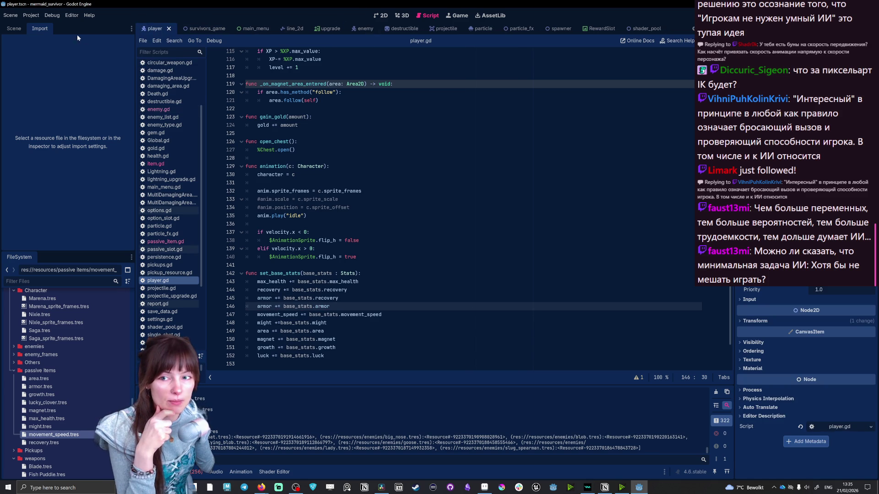
left_click(15, 29)
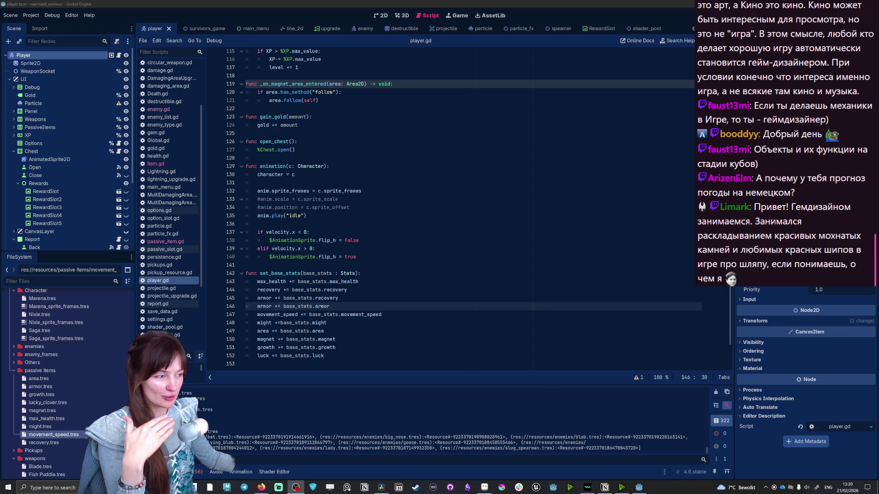
Open the Windows news and weather board from the taskbar
left_click(742, 488)
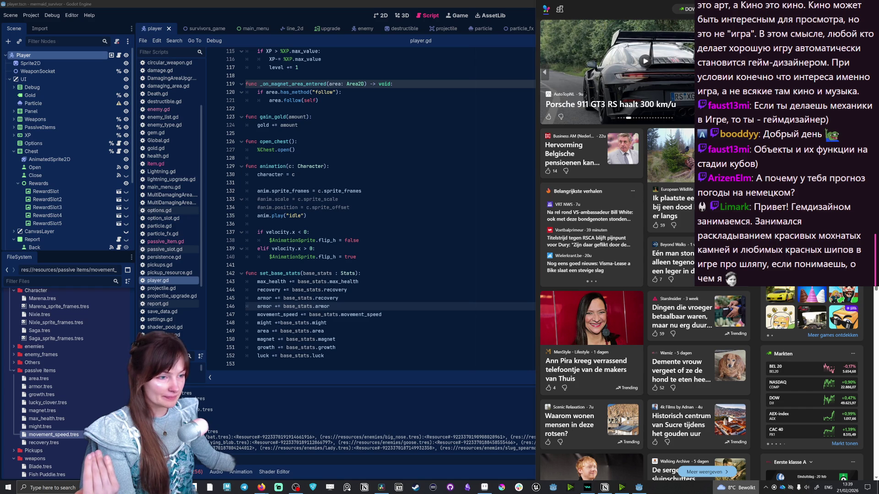
Close the Widgets news board to uncover the Godot editor
key("Escape")
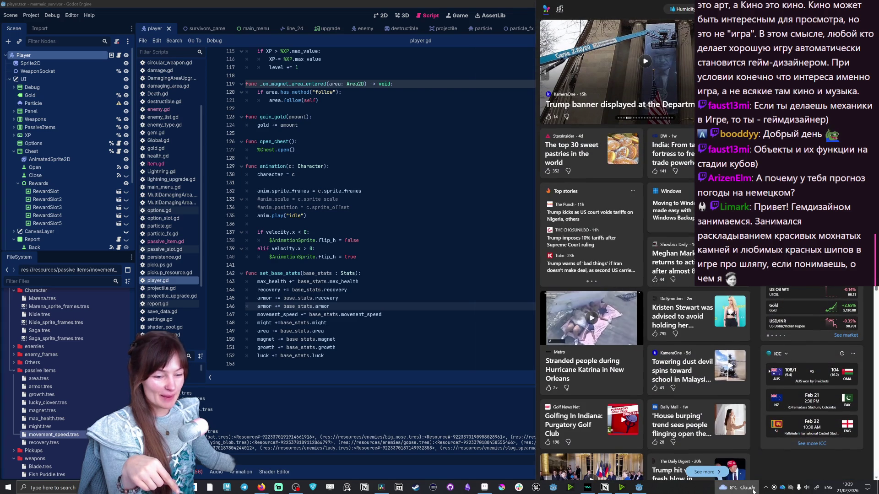
left_click(753, 490)
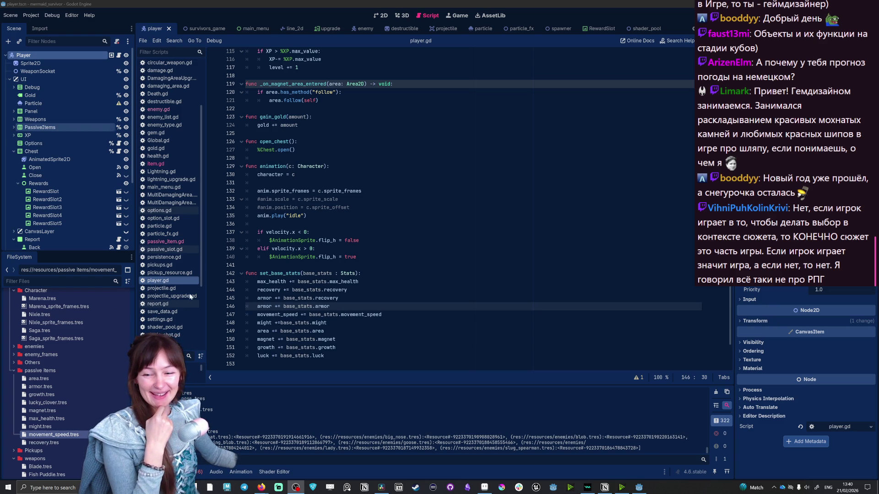
scroll(76, 372, "up", 3)
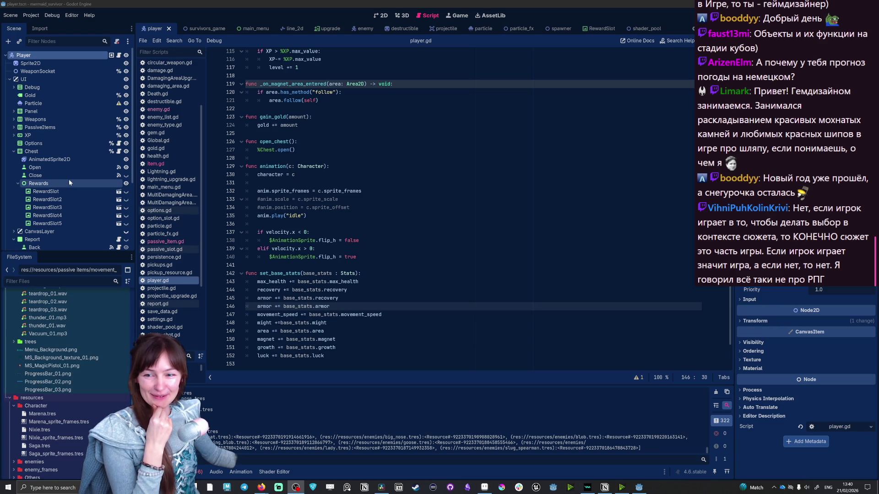
Assign the Gui_01.png texture to the Chest node and bring its reward panel into view
left_click(32, 151)
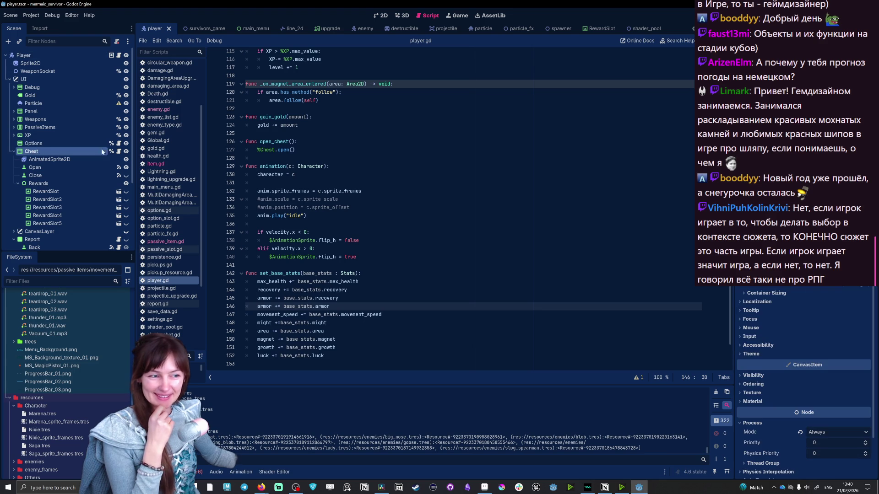
scroll(55, 445, "down", 3)
scroll(53, 445, "down", 3)
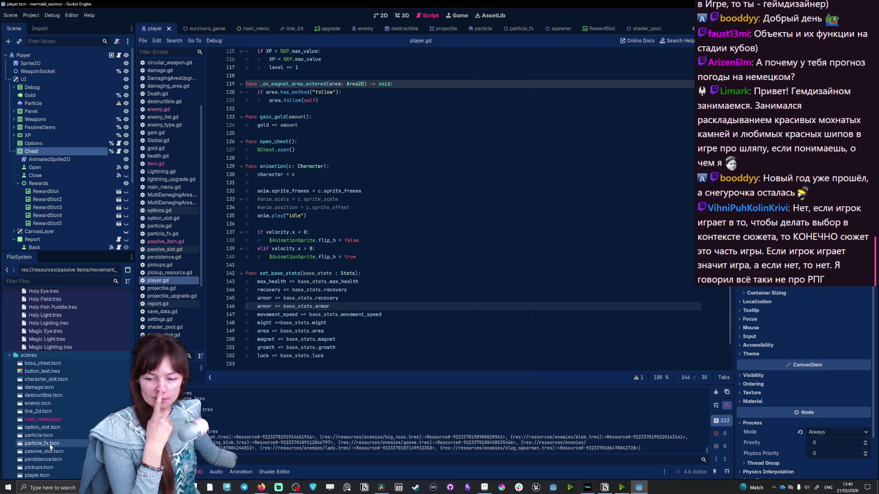
scroll(50, 446, "up", 3)
scroll(51, 445, "down", 5)
scroll(50, 439, "down", 3)
scroll(50, 428, "down", 3)
scroll(52, 427, "down", 3)
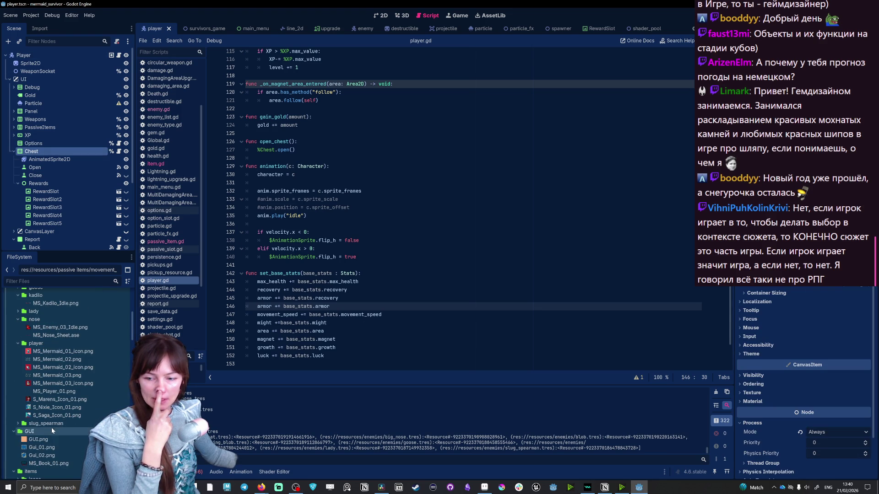
left_click(33, 449)
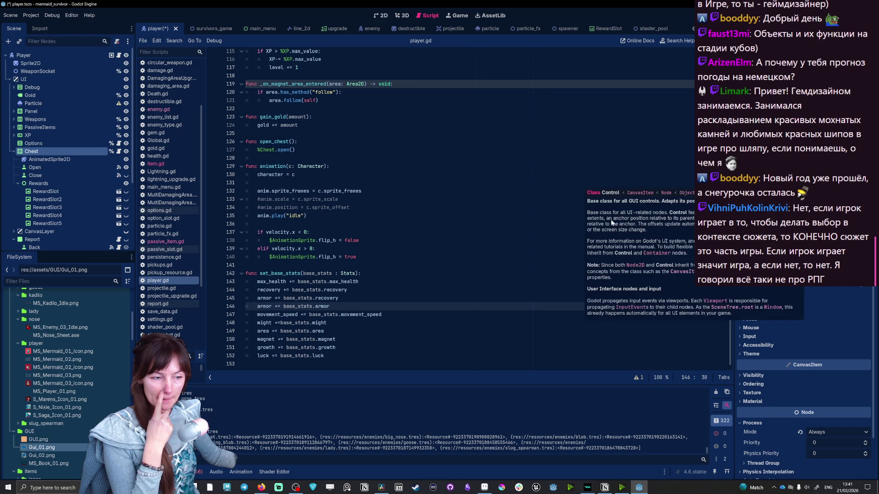
left_click(381, 15)
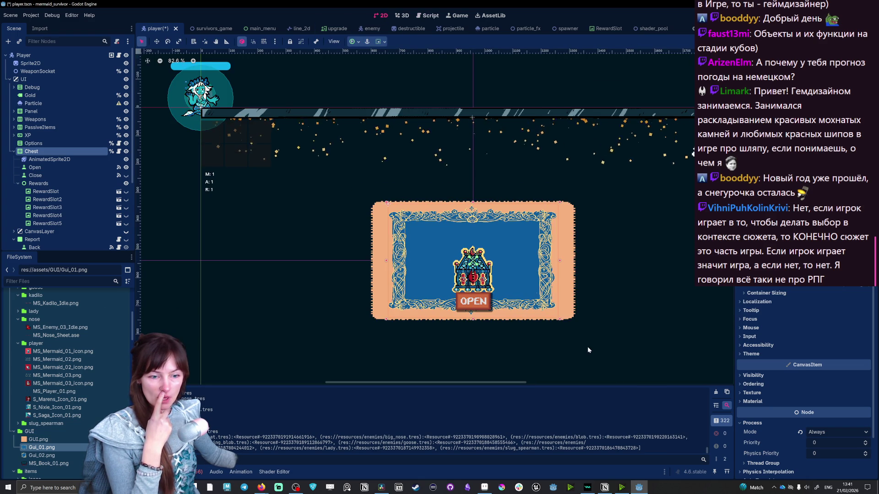
scroll(587, 347, "up", 1)
scroll(588, 347, "up", 1)
Select the reward Panel and its Open node to position the chest above the OPEN button
left_click(562, 259)
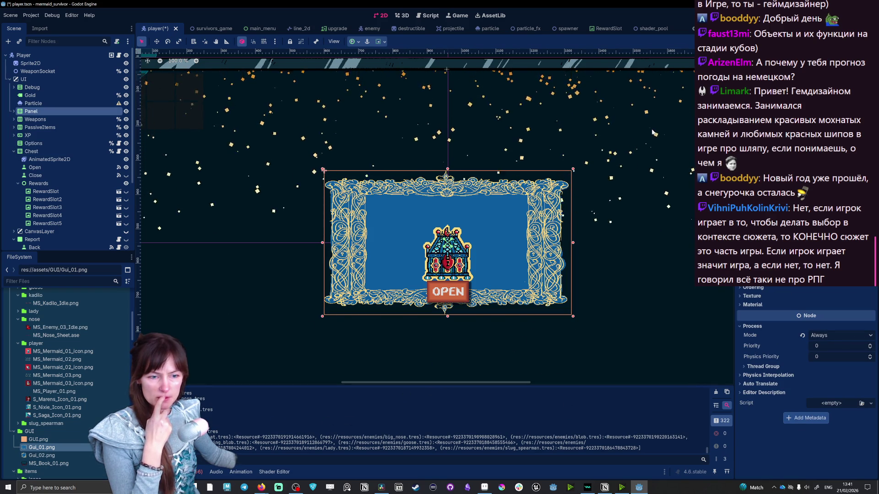
scroll(387, 209, "down", 1)
scroll(388, 210, "down", 2)
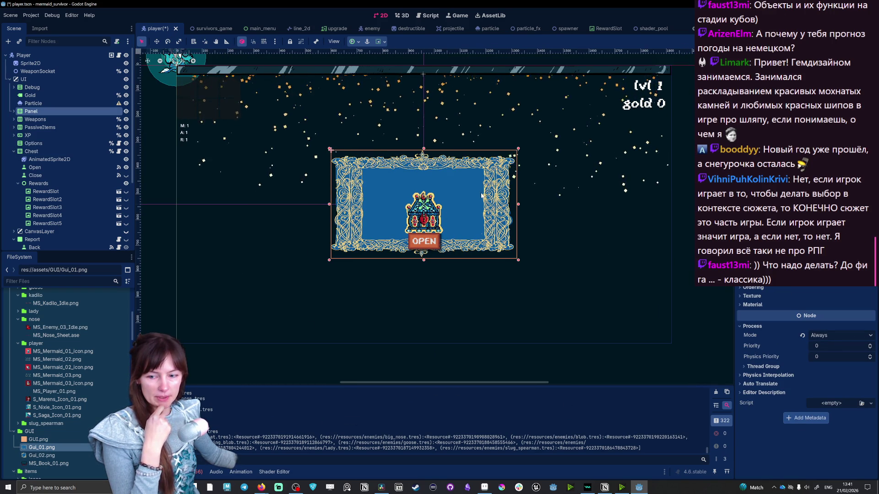
left_click(425, 242)
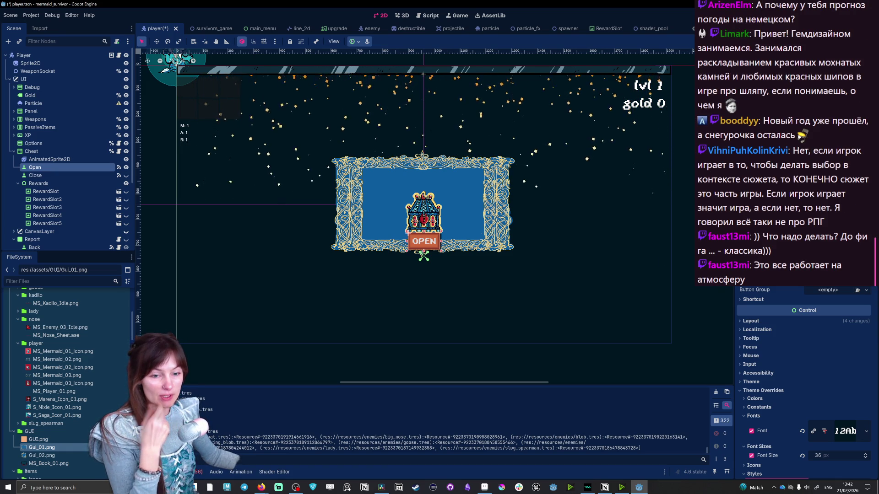
Show the Chest node's properties and reward slots in the Inspector
left_click(444, 171)
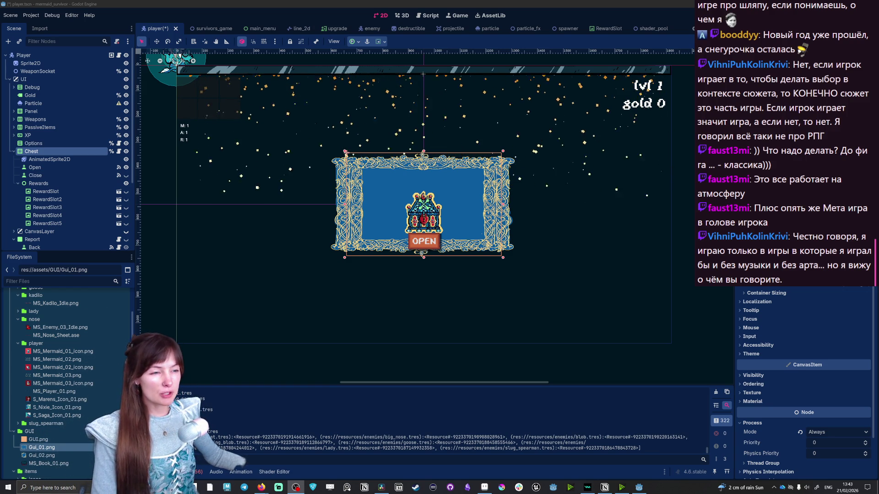
Save and run the game, then enable Mute and Fullscreen in its Options screen
key("ctrl+s")
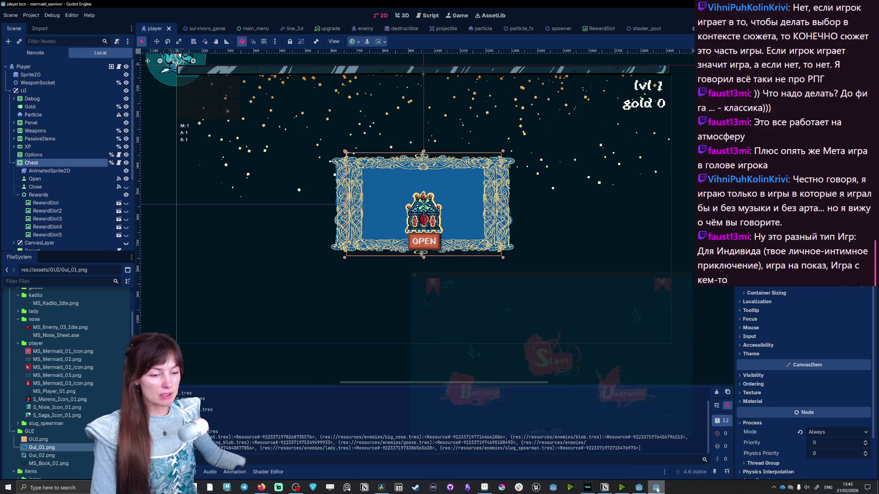
left_click(609, 123)
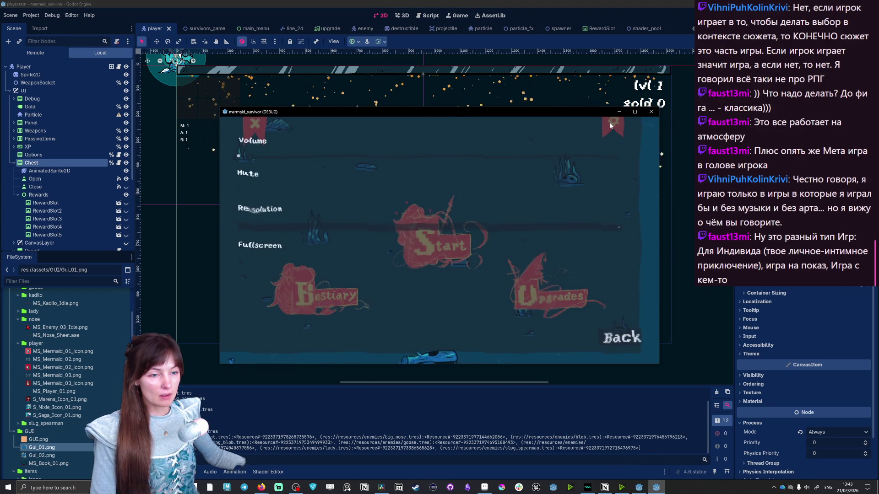
left_click(245, 194)
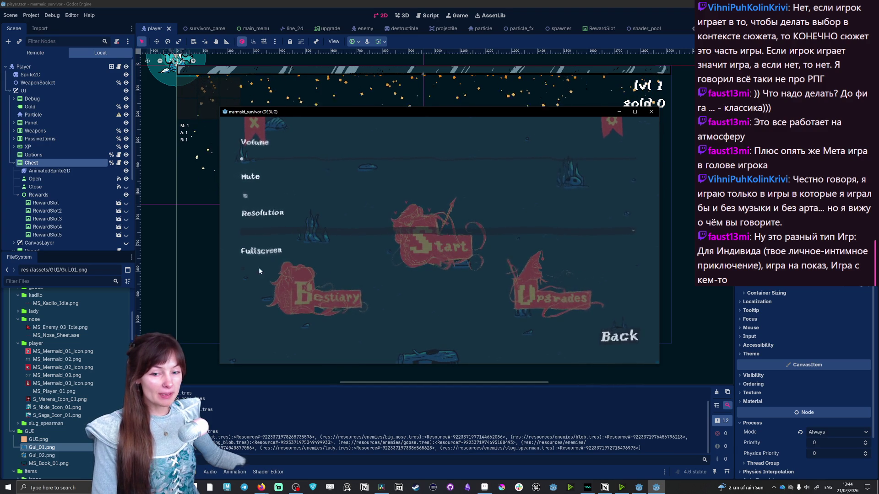
left_click(243, 269)
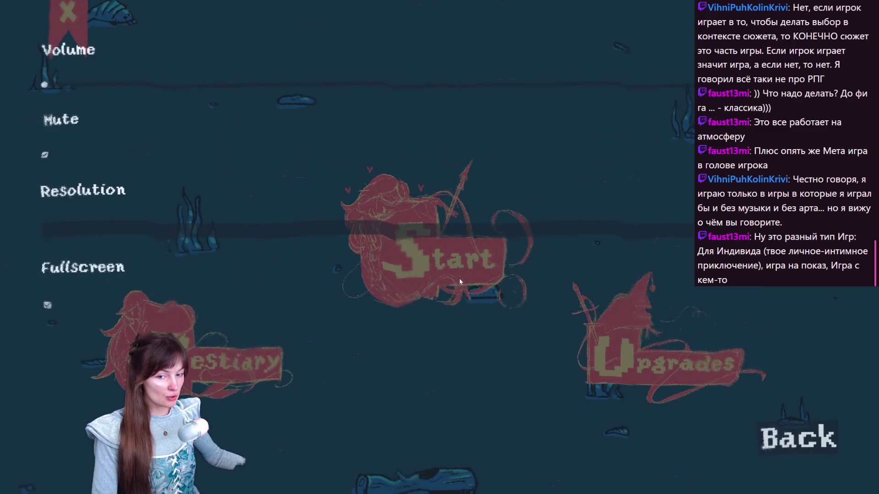
Leave Options, choose Nixie with the starting weapon and start the run
left_click(804, 447)
left_click(445, 260)
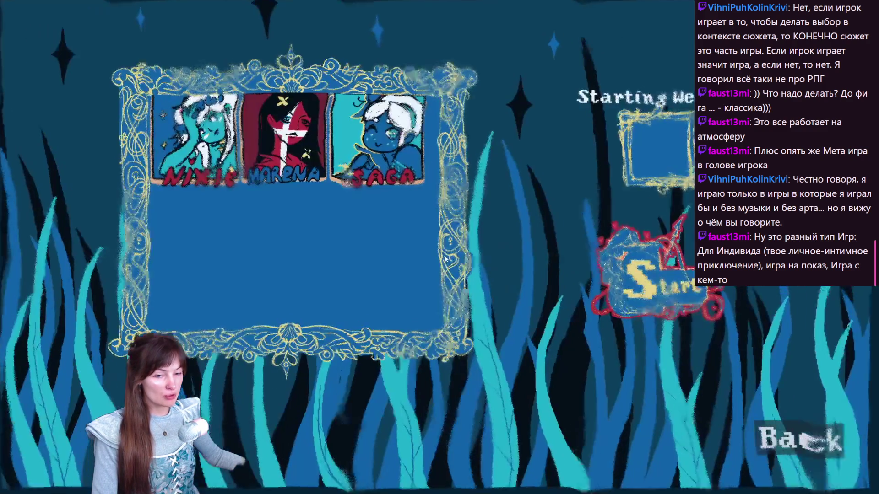
key("Return")
key("Return")
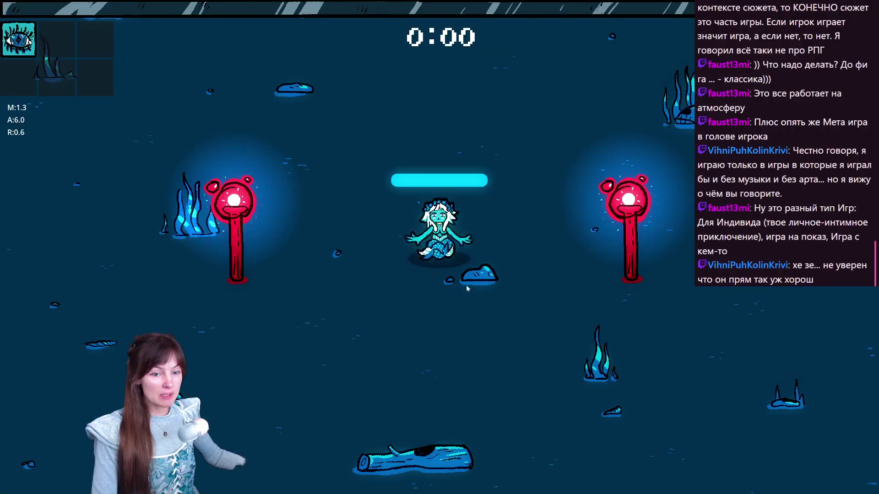
Steer the mermaid around the arena with WASD, dodging enemies until the first level-up
key("d")
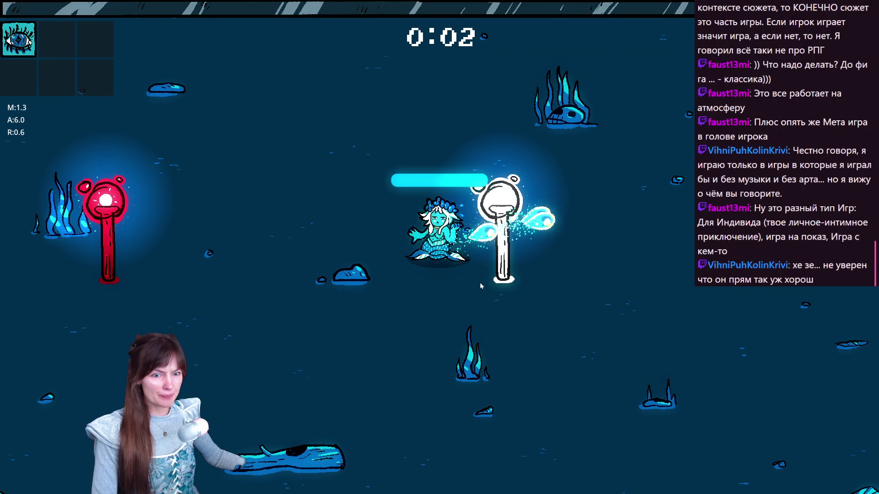
key("a")
key("a")
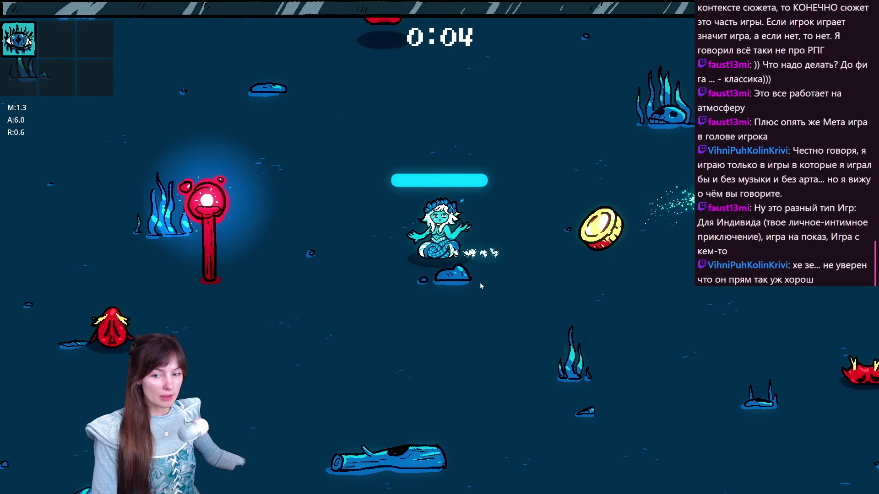
key("d")
key("a")
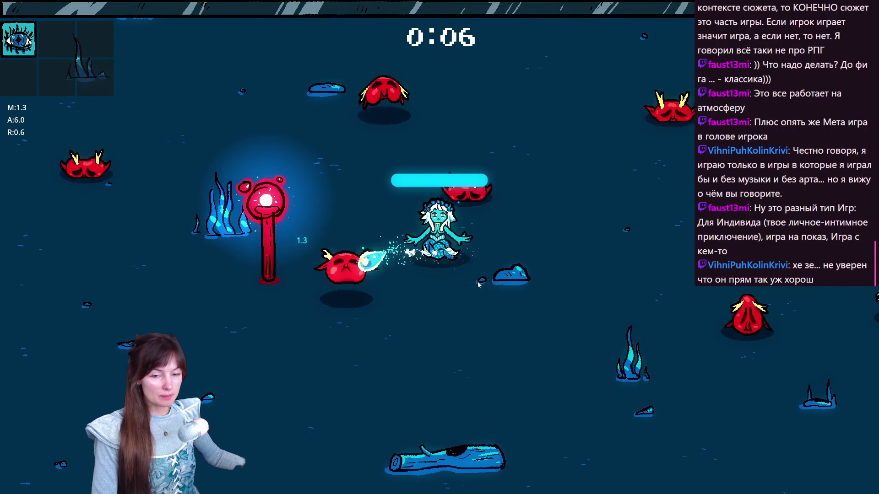
key("s")
key("w")
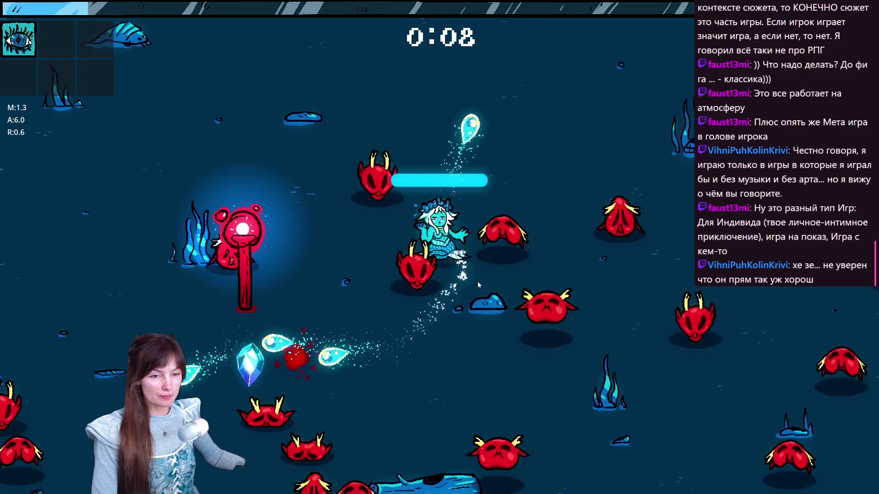
key("w")
key("s")
key("a")
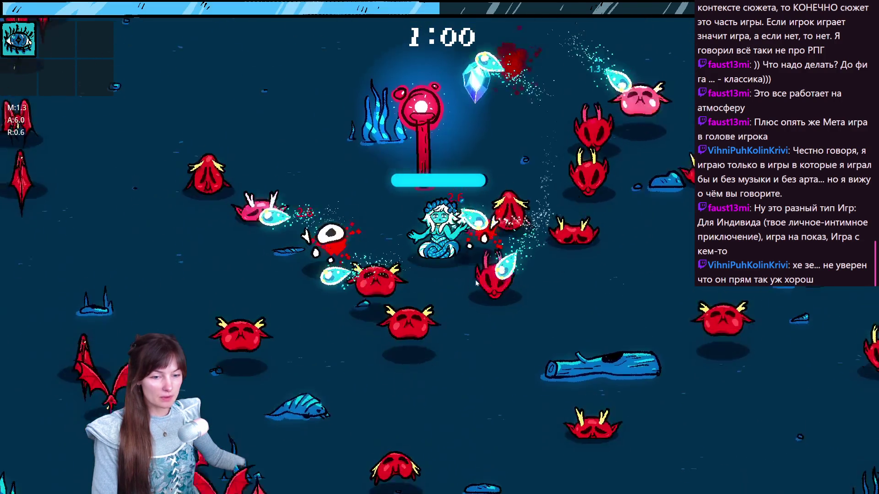
key("s")
key("a")
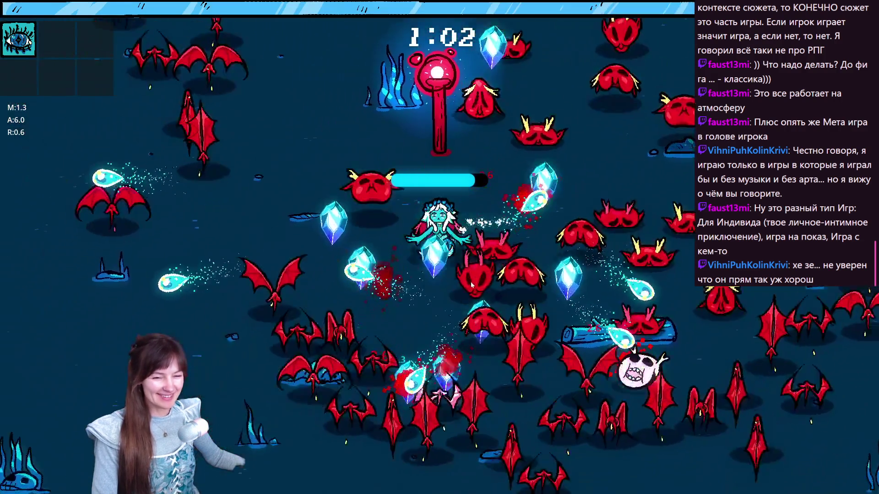
key("s")
key("d")
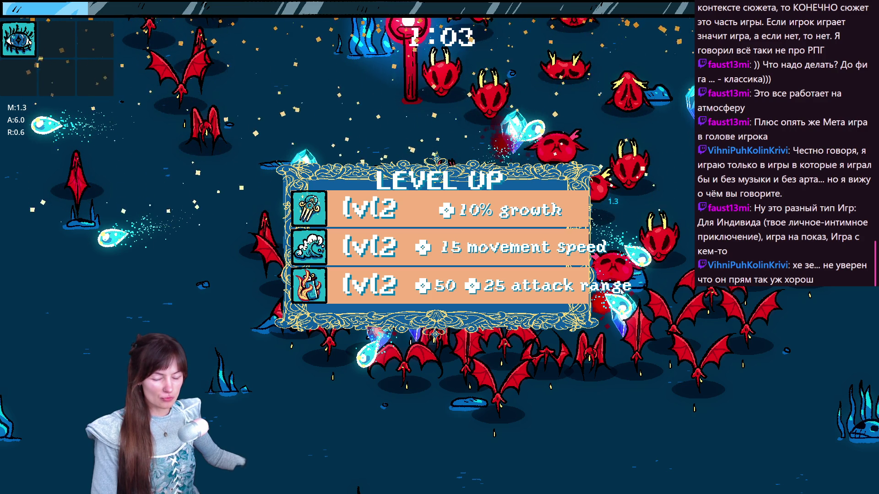
Take successive level-up upgrades: attack range, damage, growth, spiral damage and magnet range
left_click(354, 301)
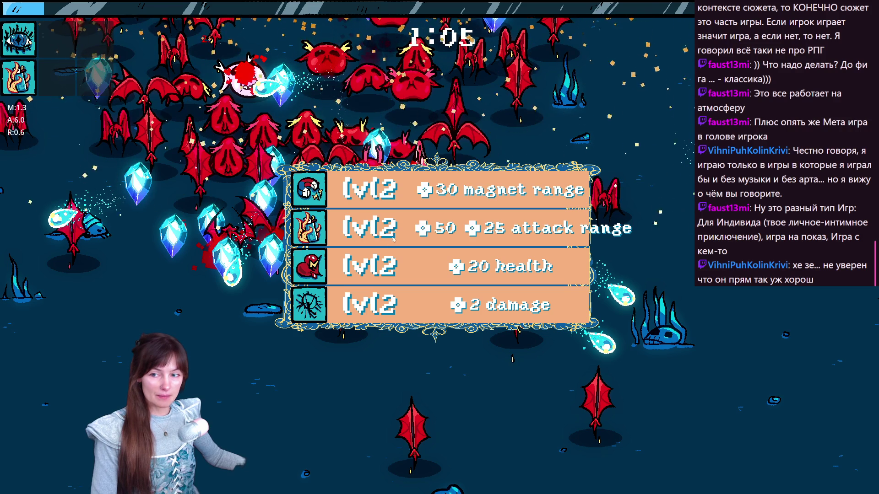
left_click(362, 303)
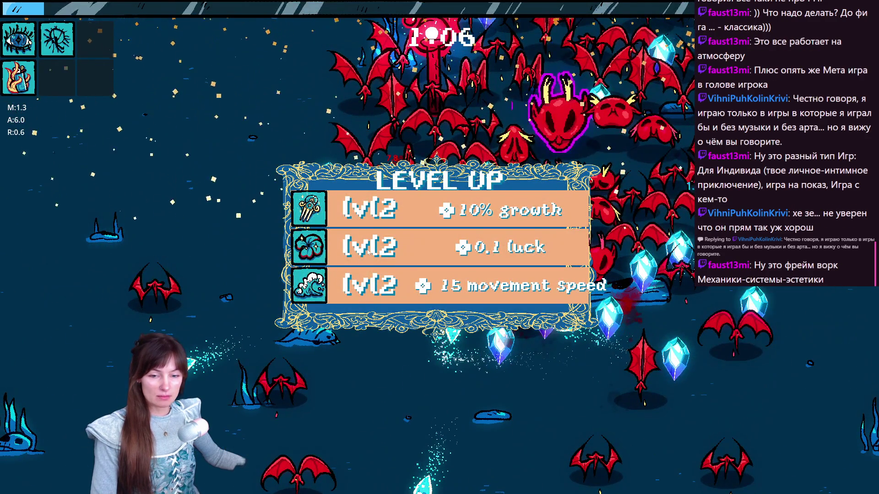
key("Return")
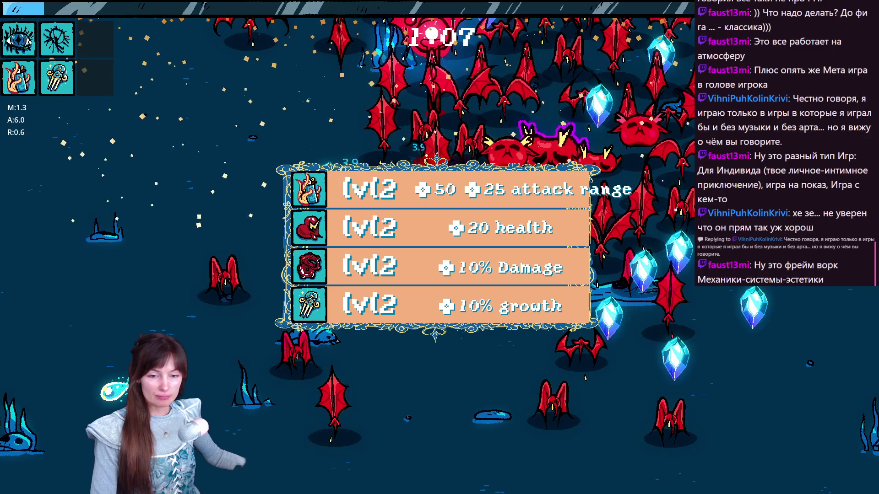
left_click(383, 310)
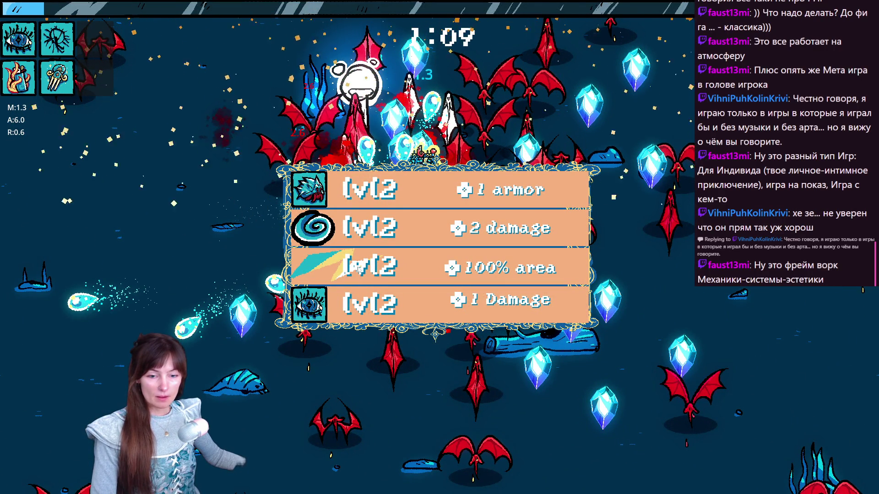
left_click(374, 306)
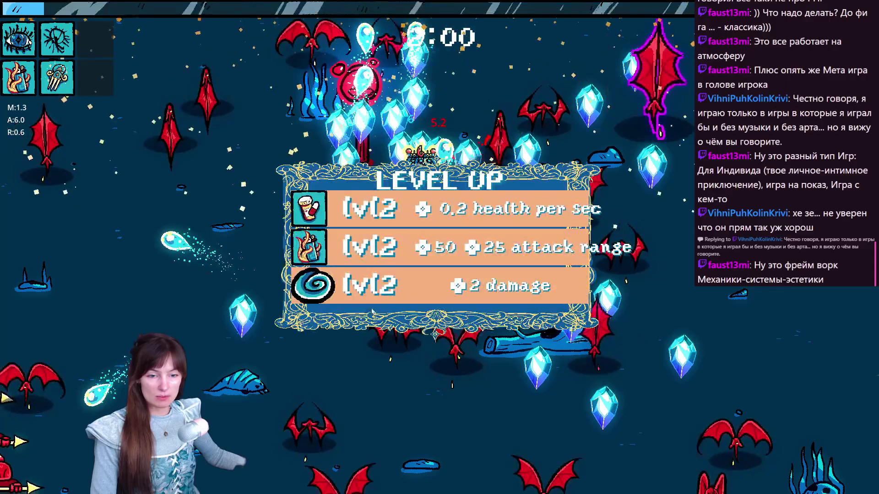
left_click(362, 299)
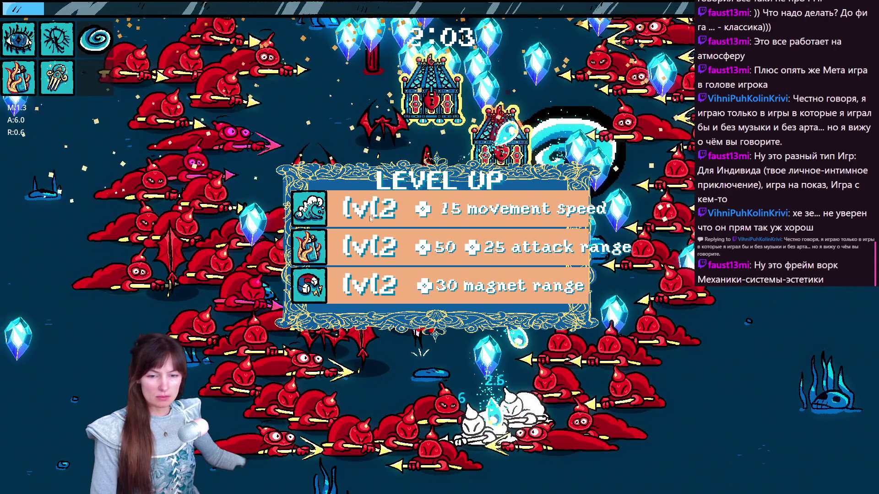
left_click(380, 270)
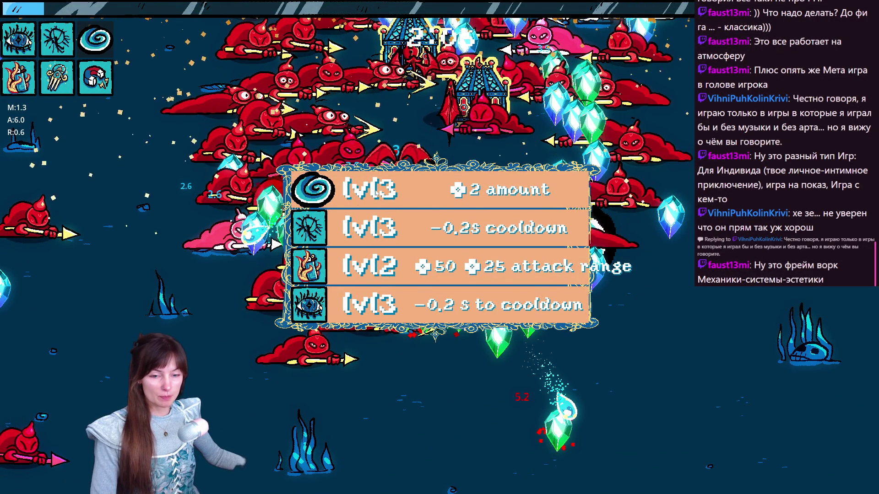
Pick the remaining upgrades and walk the mermaid onto the boss chest to show its OPEN popup
key("Escape")
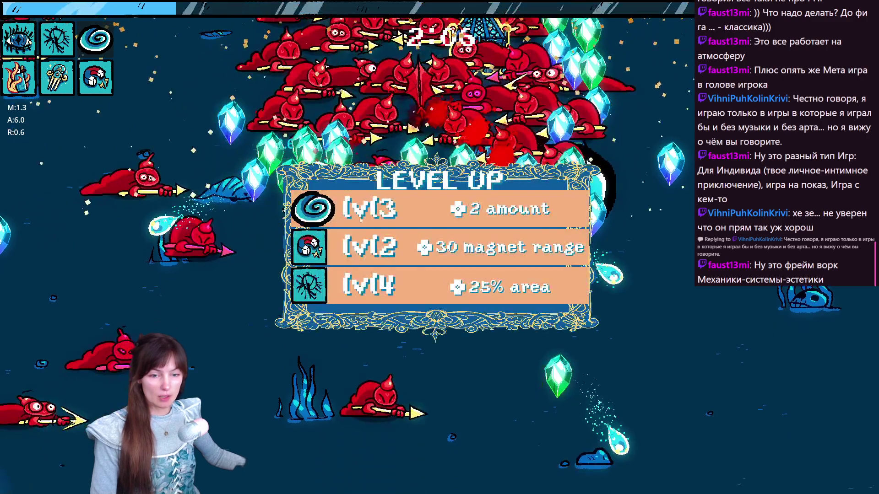
left_click(361, 221)
left_click(376, 220)
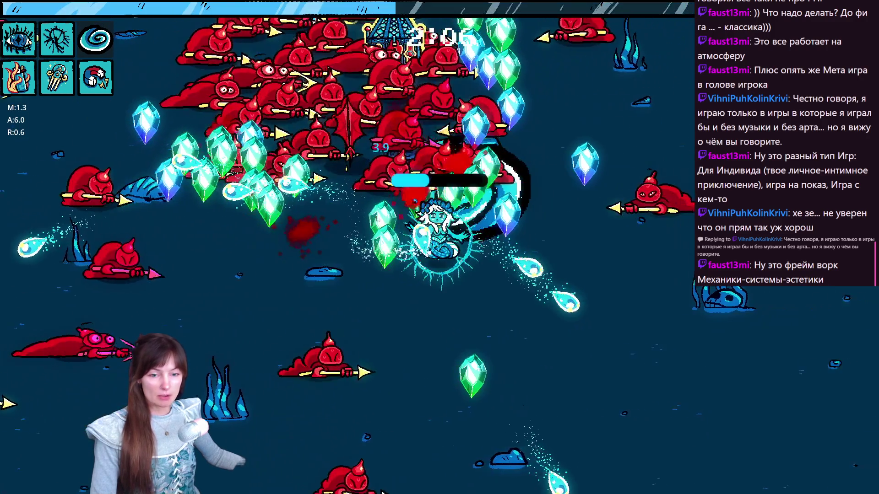
left_click(375, 219)
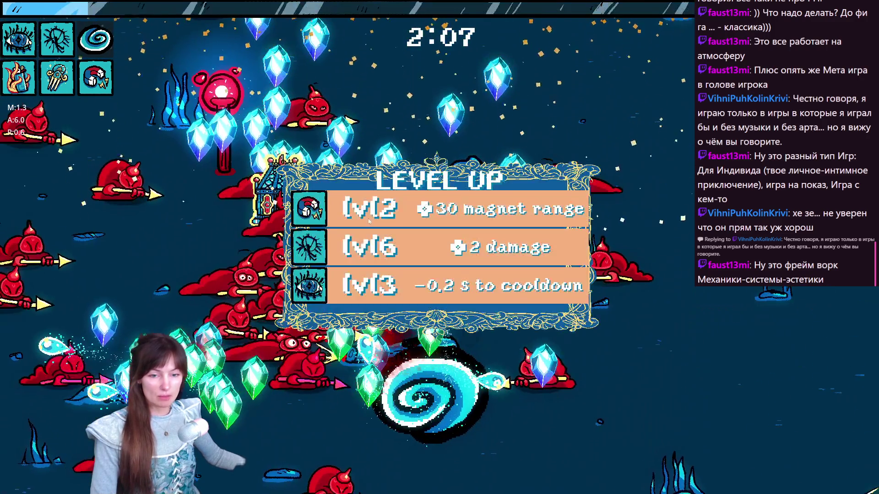
left_click(376, 219)
key("a")
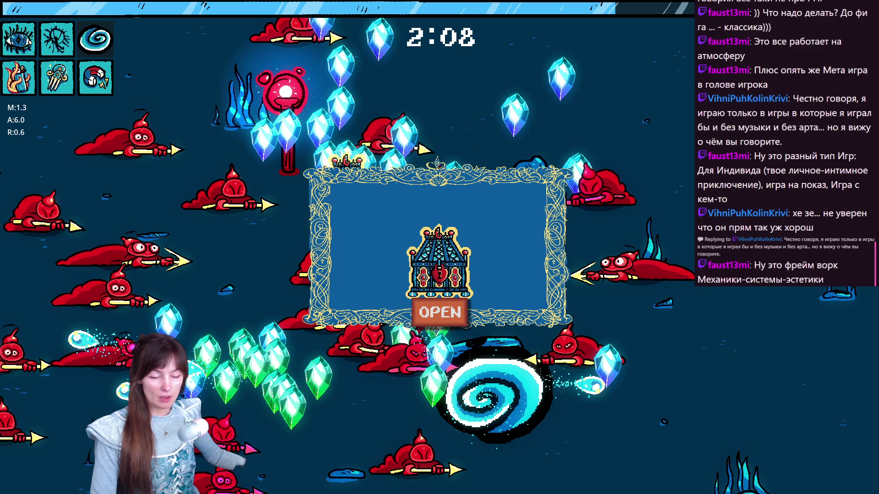
Open the boss chest for its flame-bottle reward, then close it and resume the run
left_click(452, 317)
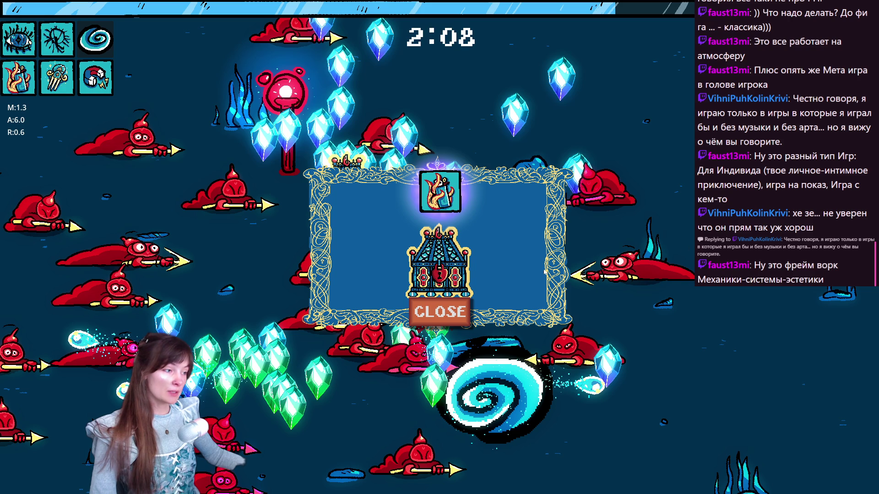
key("Return")
key("Return")
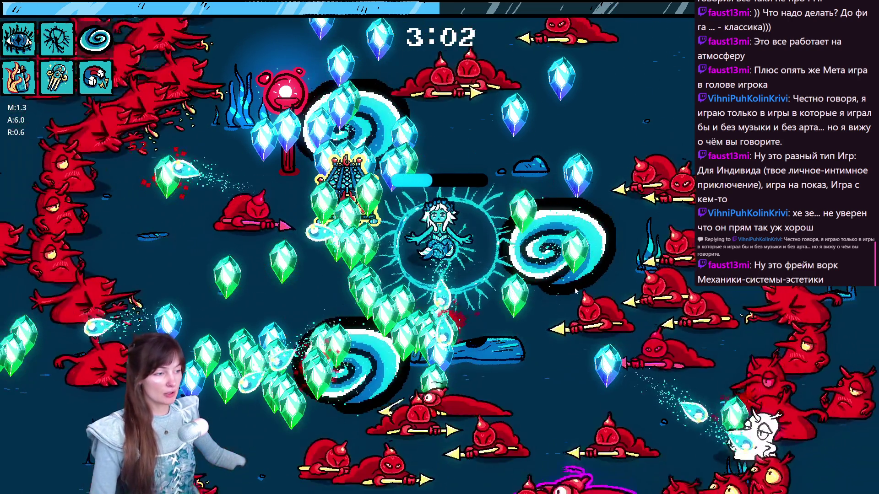
Keep moving and take the level-up upgrades with keys until the second boss chest panel appears
key("Left")
key("Escape")
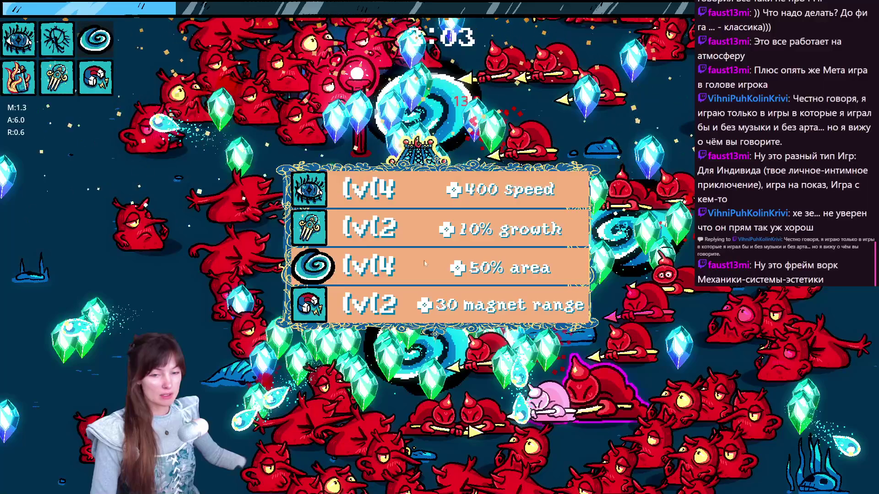
key("Return")
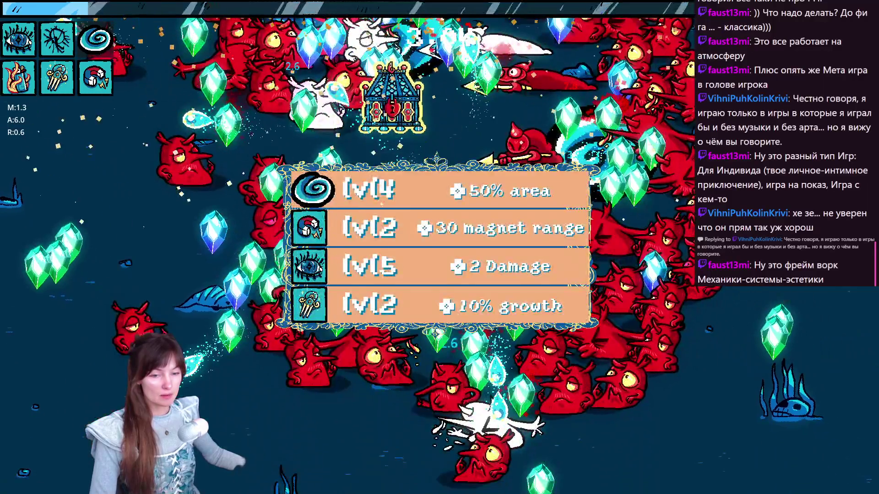
key("Escape")
key("Return")
key("Return")
key("Escape")
key("Escape")
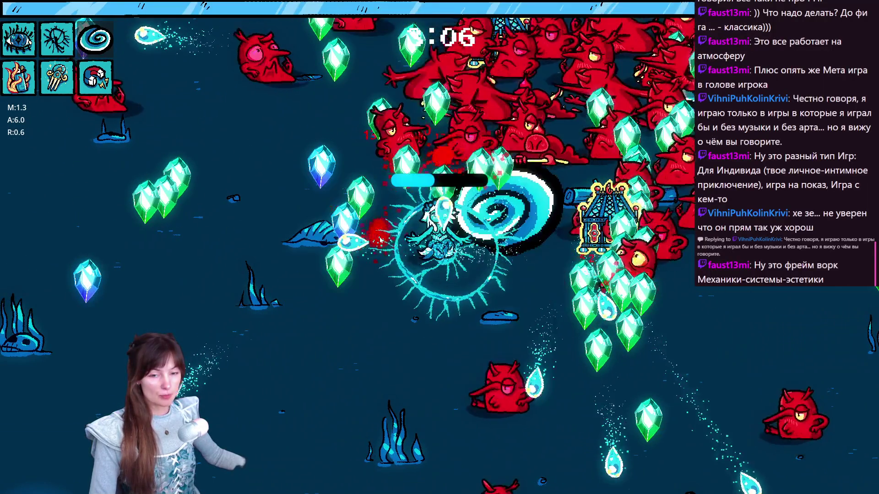
key("Return")
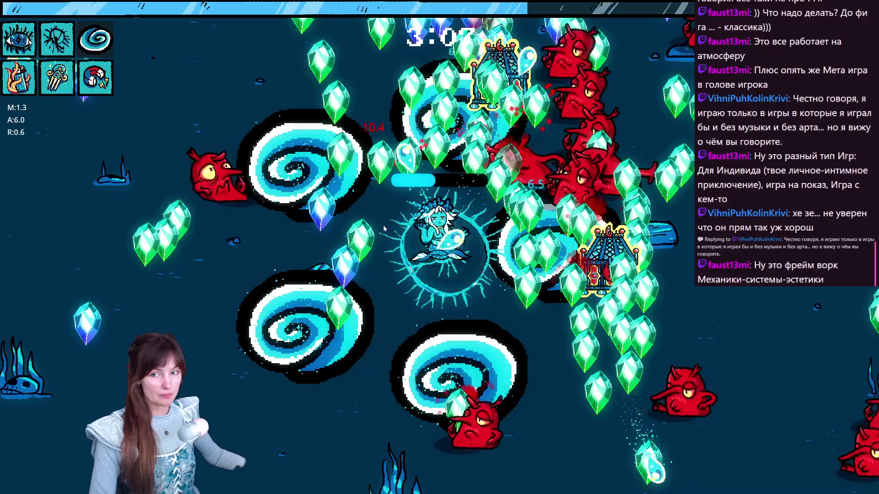
key("Return")
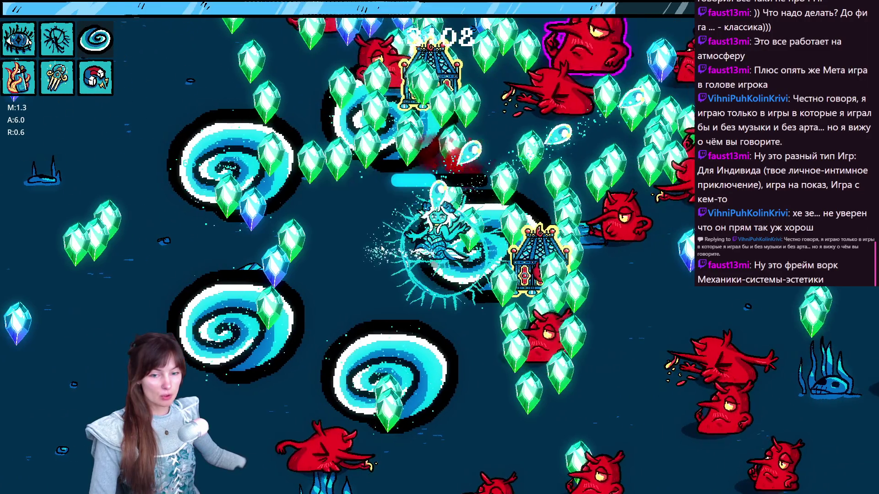
key("Return")
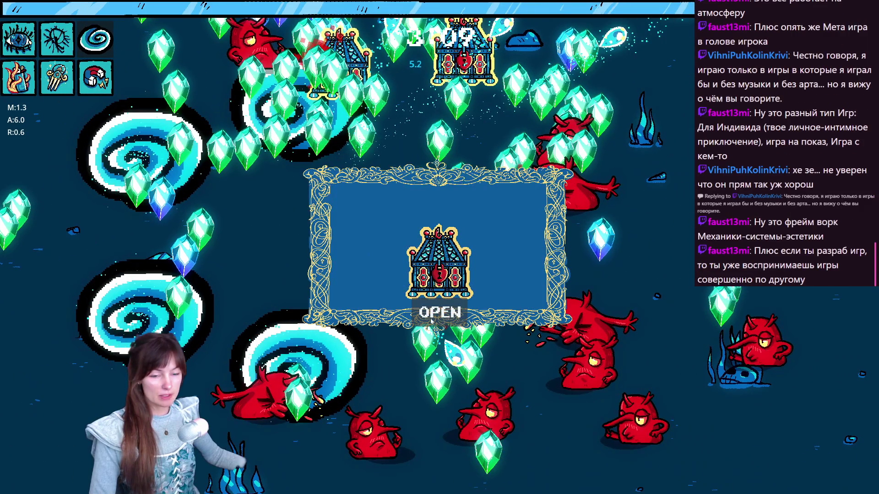
Open the first boss chest, collect its rewards and take the level-up upgrades that follow
left_click(446, 321)
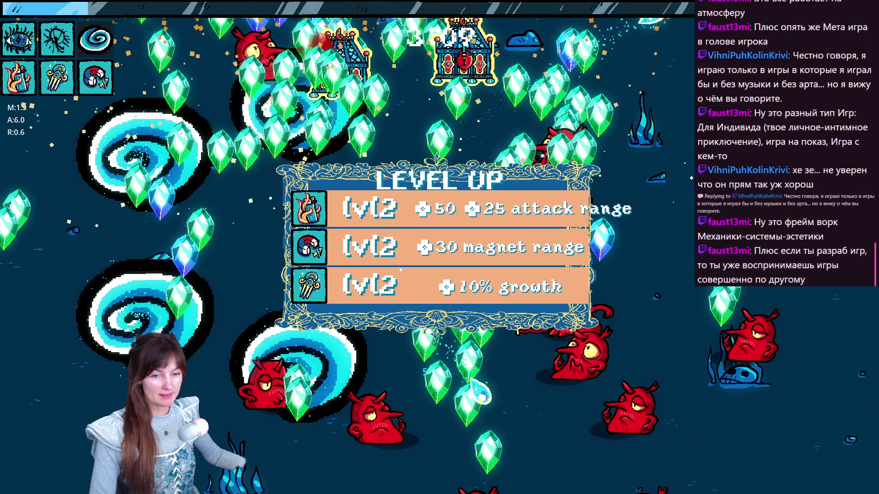
left_click(400, 269)
left_click(444, 308)
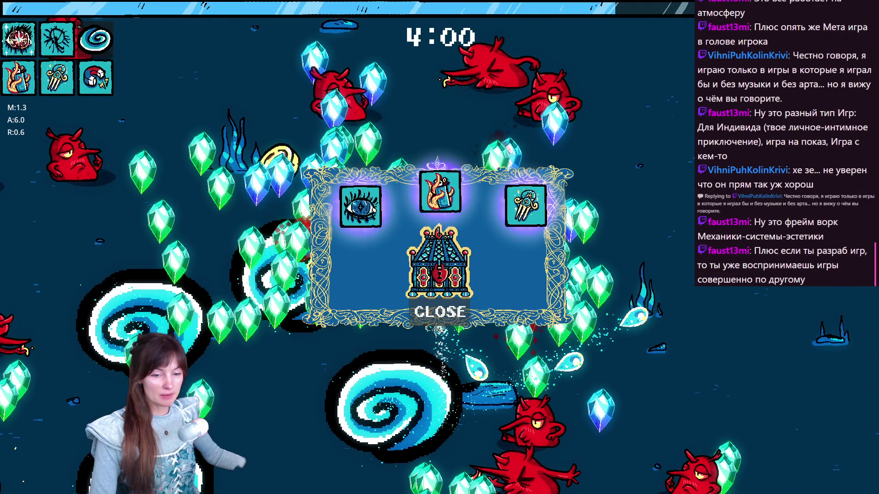
left_click(393, 216)
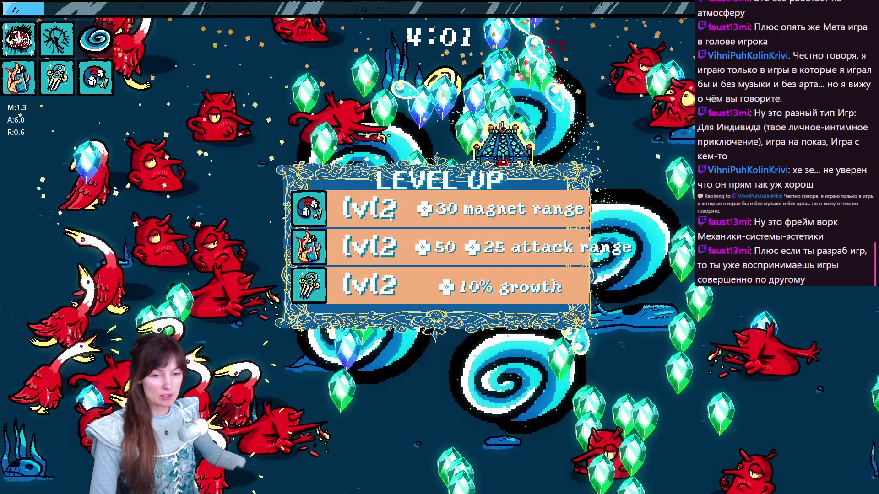
left_click(392, 219)
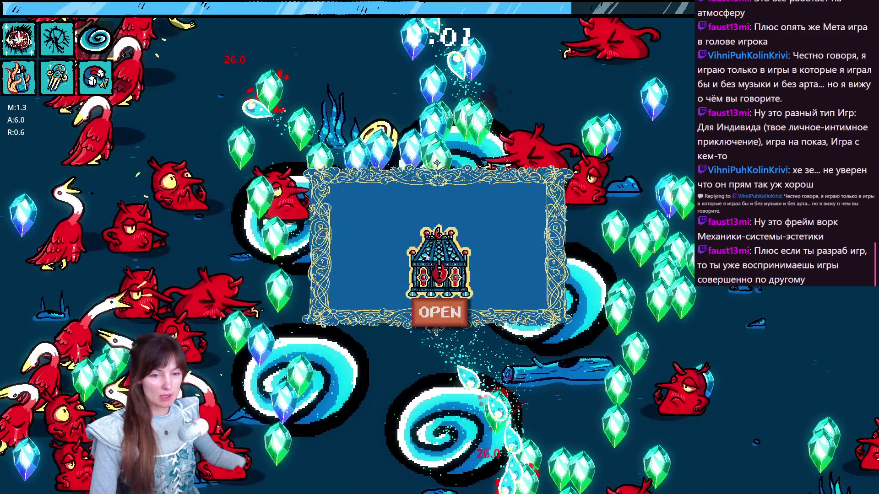
Open the second boss chest, close its rewards and pick the next upgrade
key("Return")
left_click(461, 306)
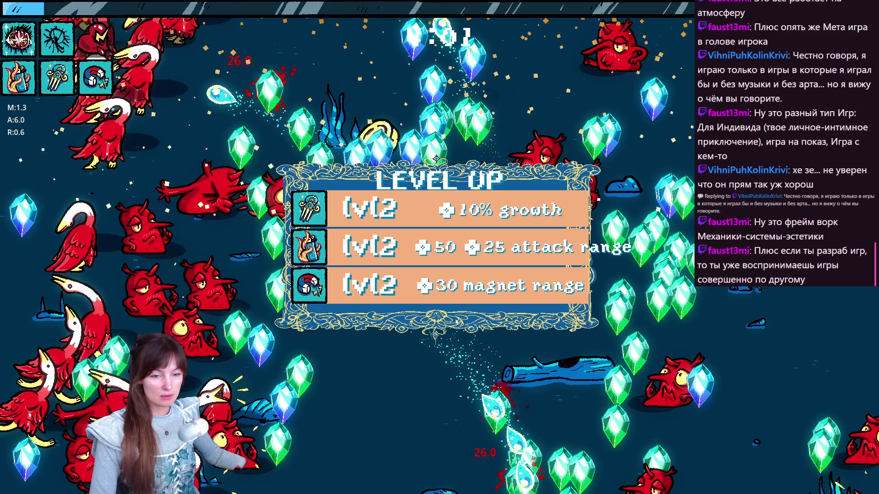
left_click(392, 231)
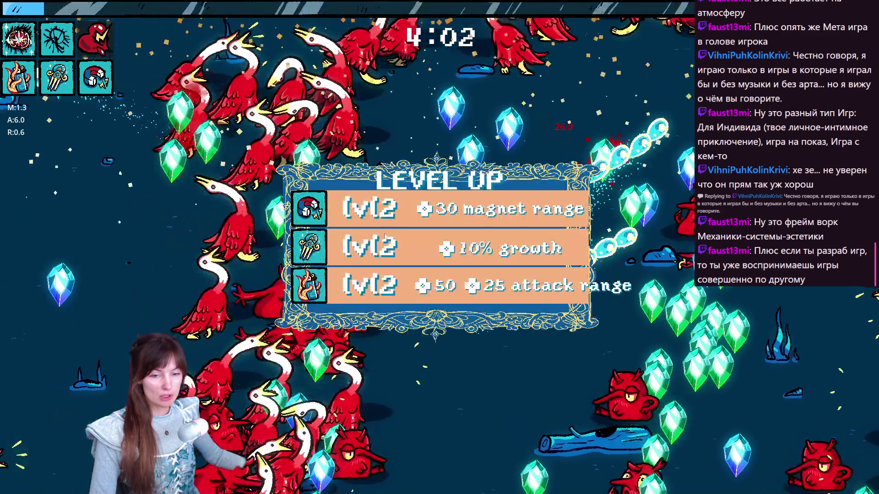
Take the top level-up option repeatedly, ending with the 10% growth upgrade, as the run passes ten minutes
left_click(374, 224)
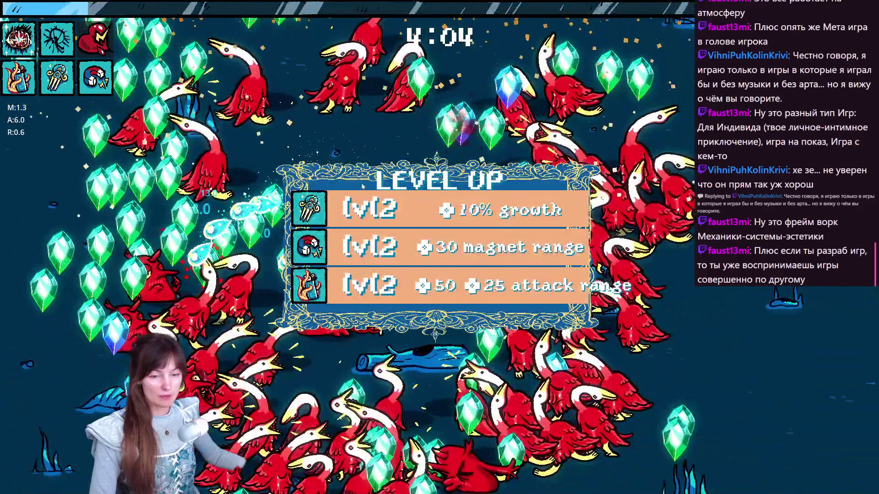
left_click(367, 208)
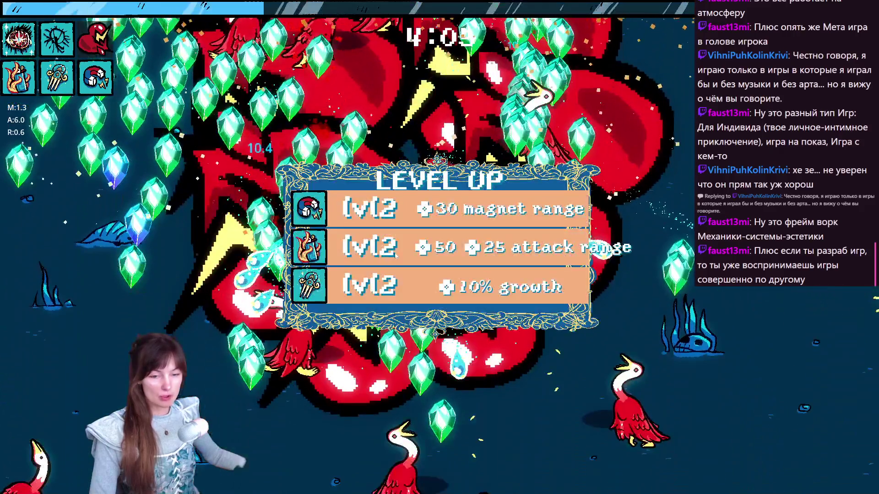
left_click(394, 255)
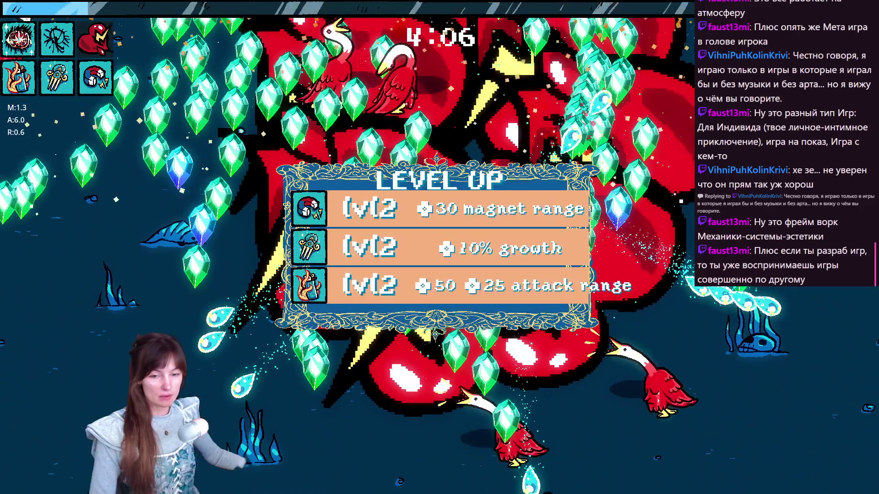
left_click(355, 214)
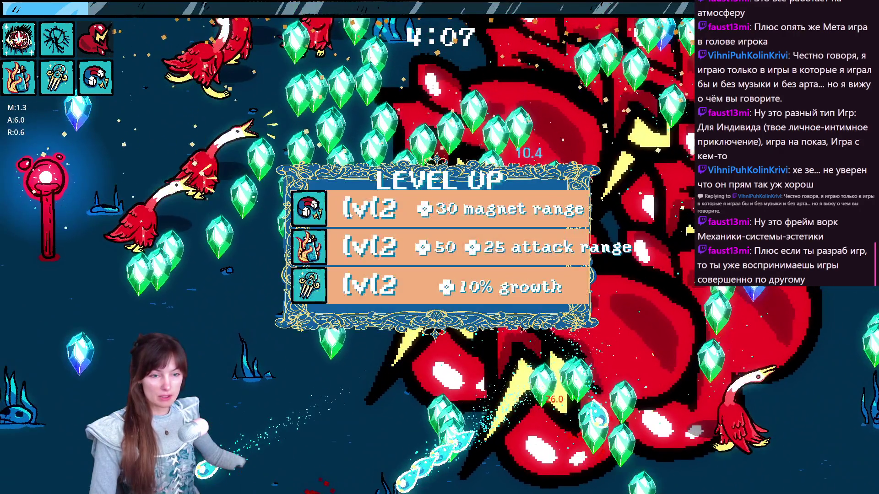
left_click(349, 212)
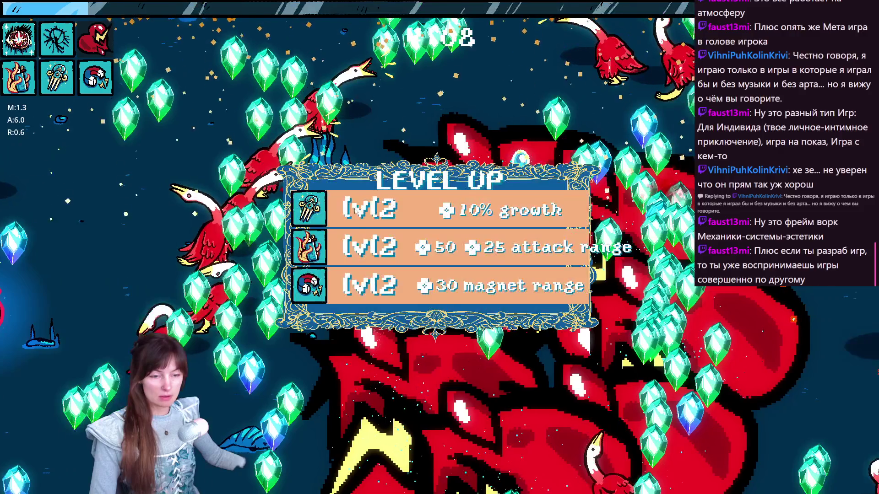
left_click(354, 214)
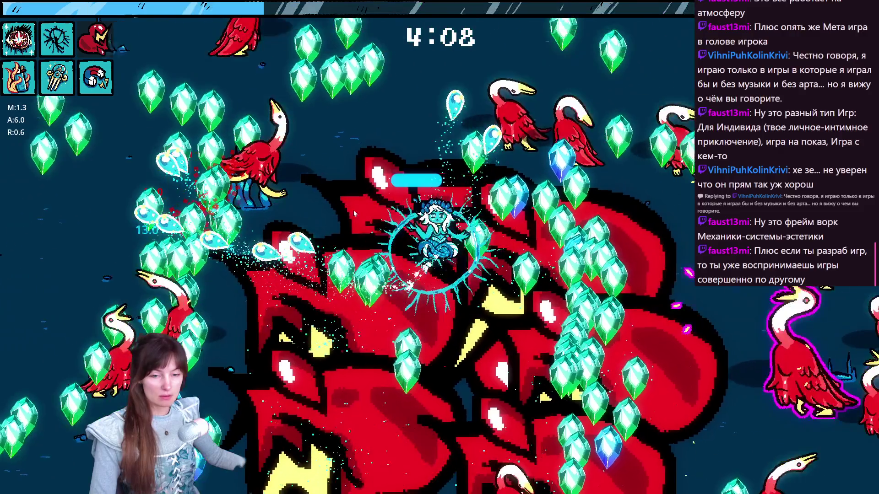
left_click(358, 214)
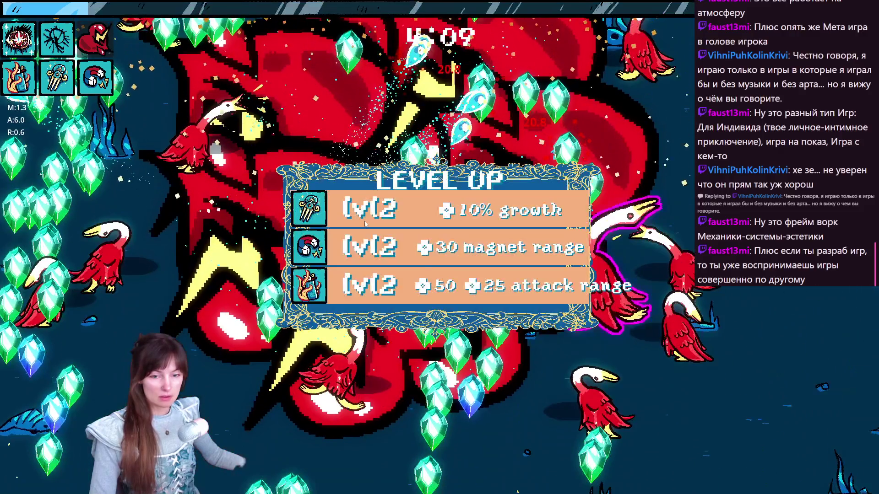
left_click(359, 215)
left_click(360, 221)
left_click(361, 221)
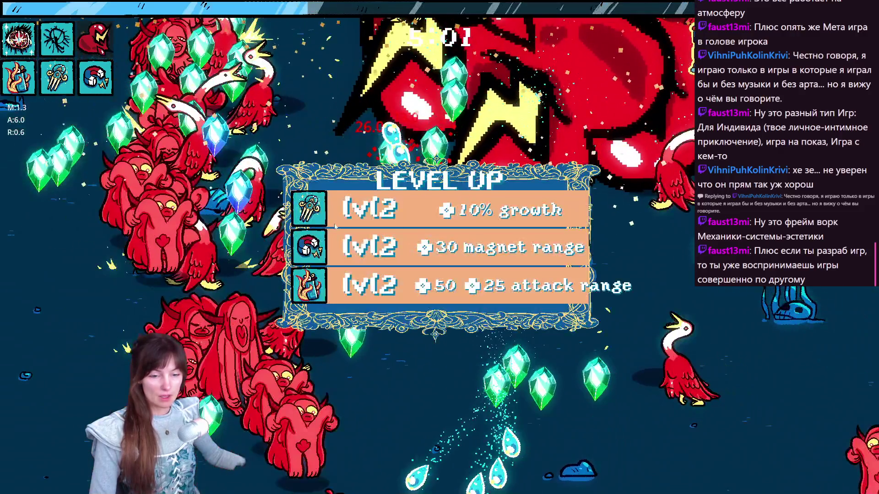
left_click(395, 223)
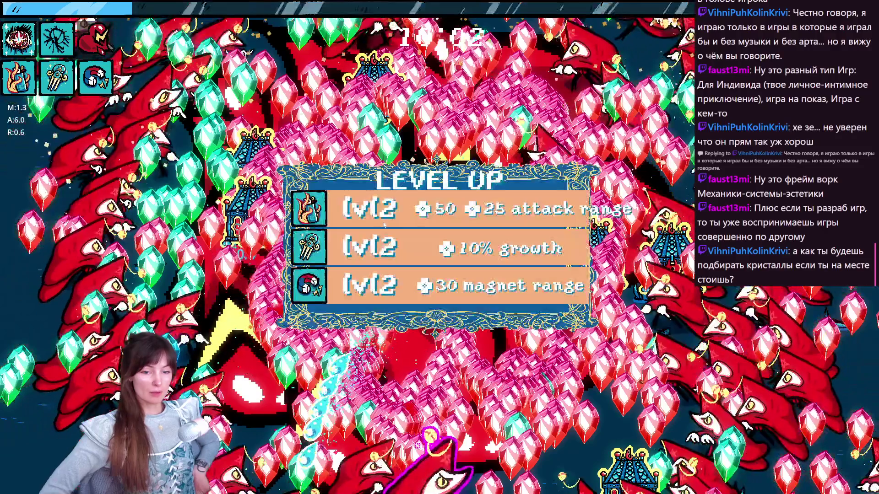
Clear the remaining level-up panels, including the attack range upgrade, past the twelve-minute mark
left_click(355, 211)
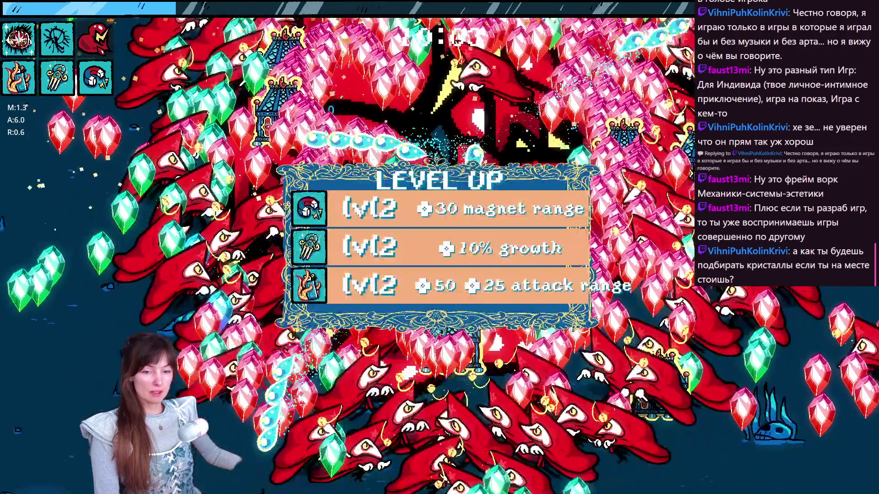
left_click(354, 210)
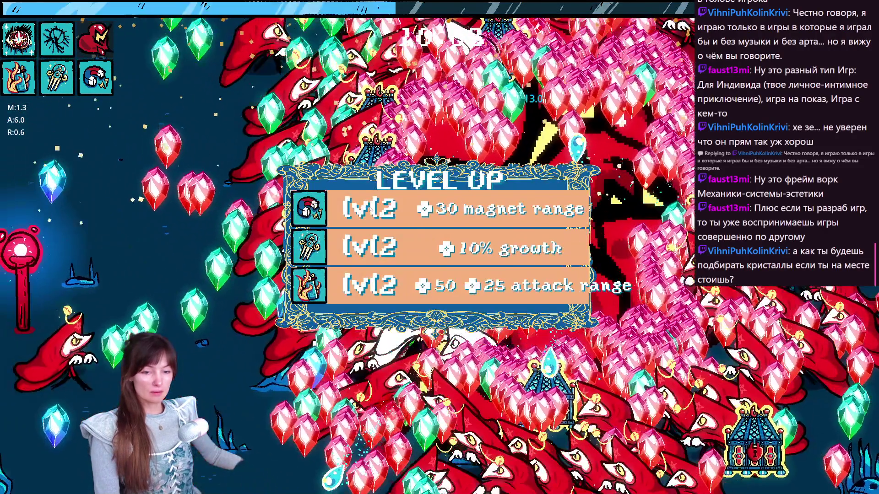
left_click(354, 210)
left_click(355, 210)
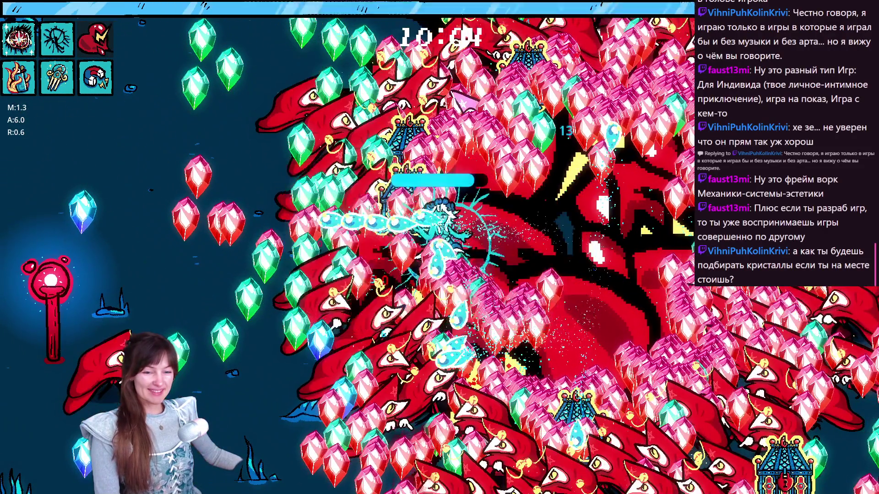
left_click(354, 210)
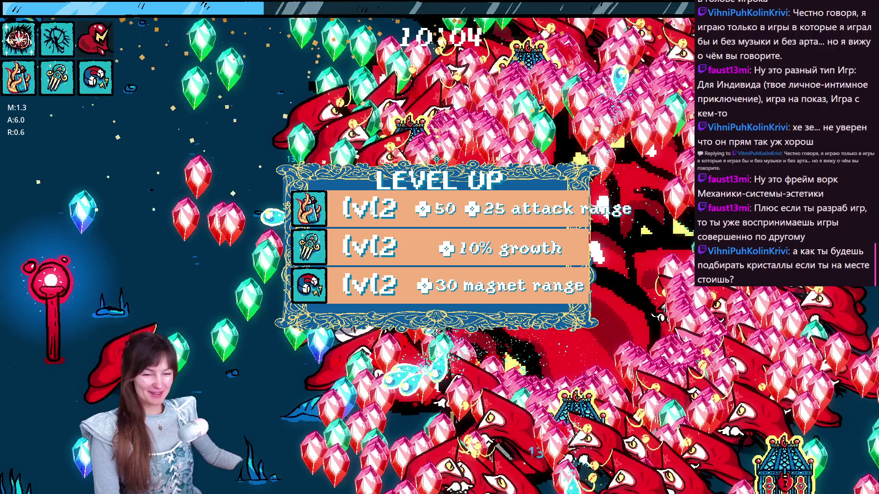
left_click(354, 210)
left_click(355, 210)
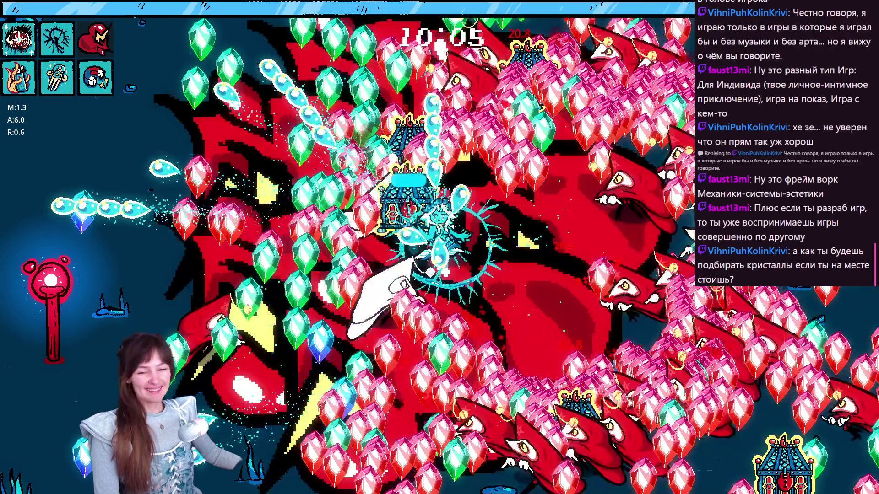
left_click(354, 211)
left_click(369, 209)
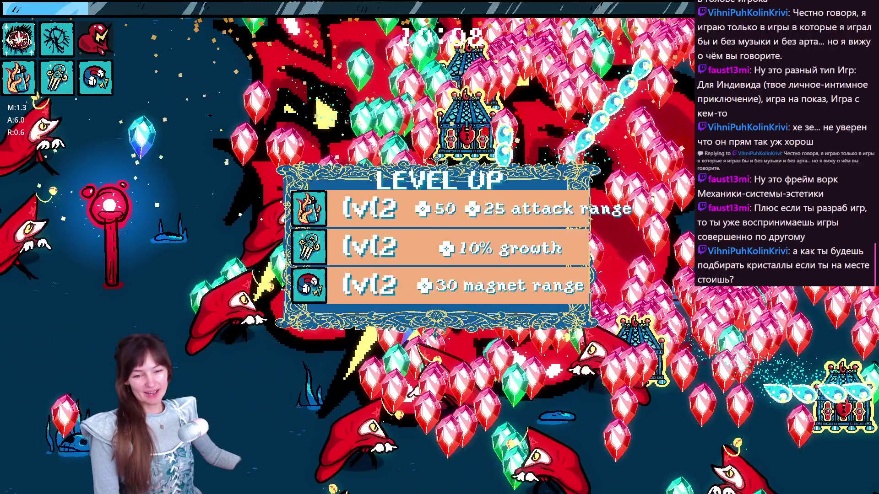
left_click(371, 209)
left_click(370, 209)
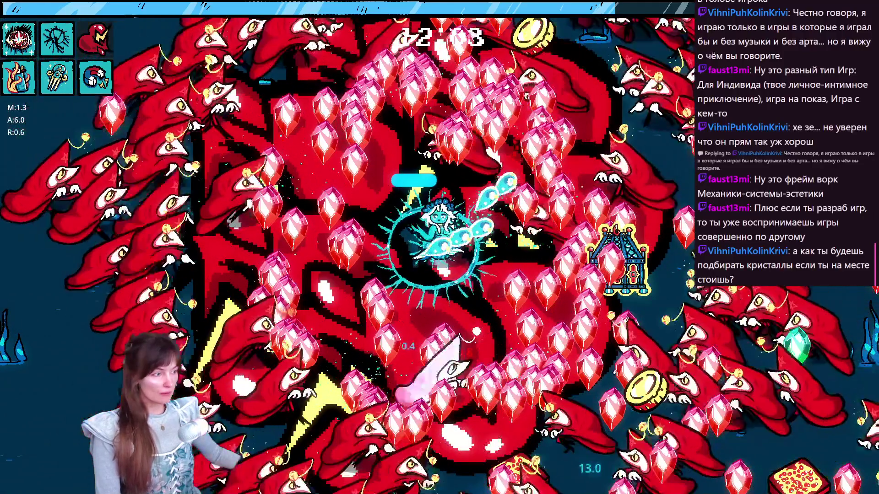
Pause the run, quit to the main menu and close the game to return to the player scene
key("Escape")
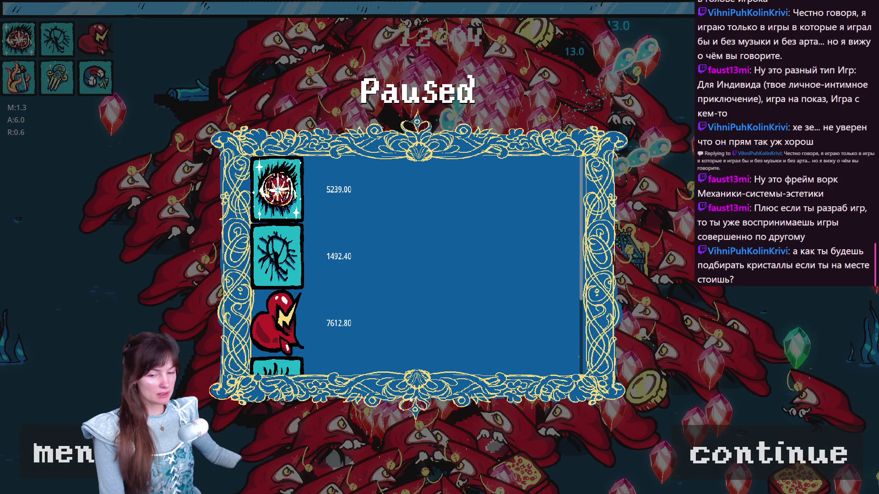
key("Return")
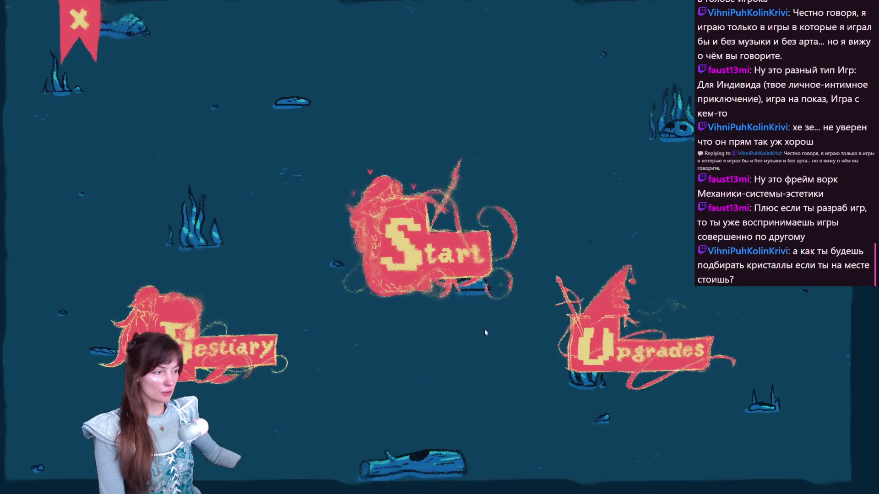
key("F8")
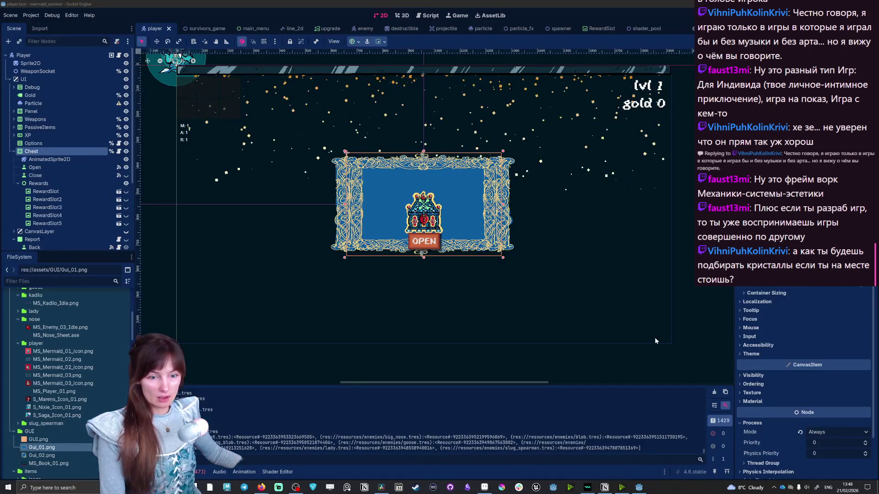
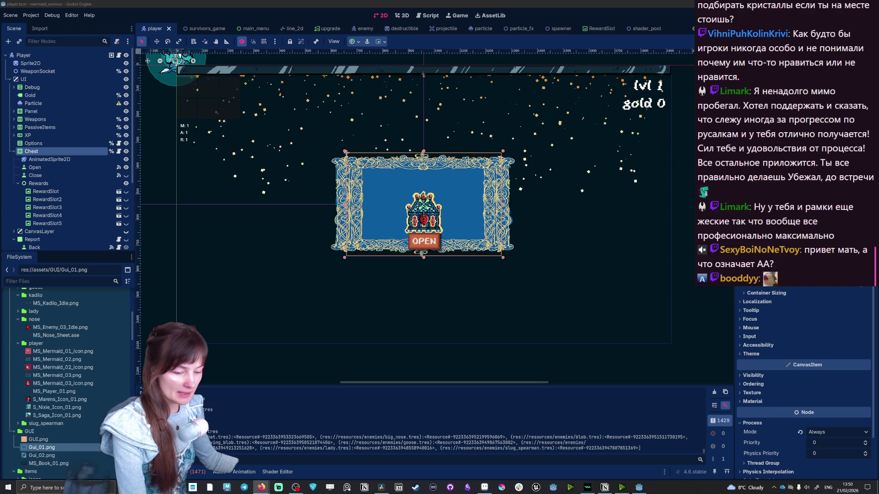
Switch from the Godot editor to the Aseprite window with the chest sprite
key("alt+Tab")
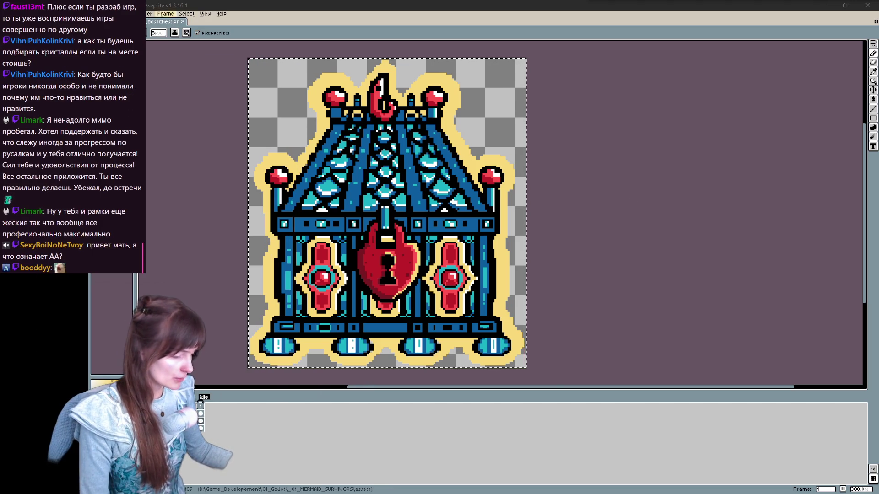
Create a new transparent sprite sized 1920 by 1080
key("ctrl+n")
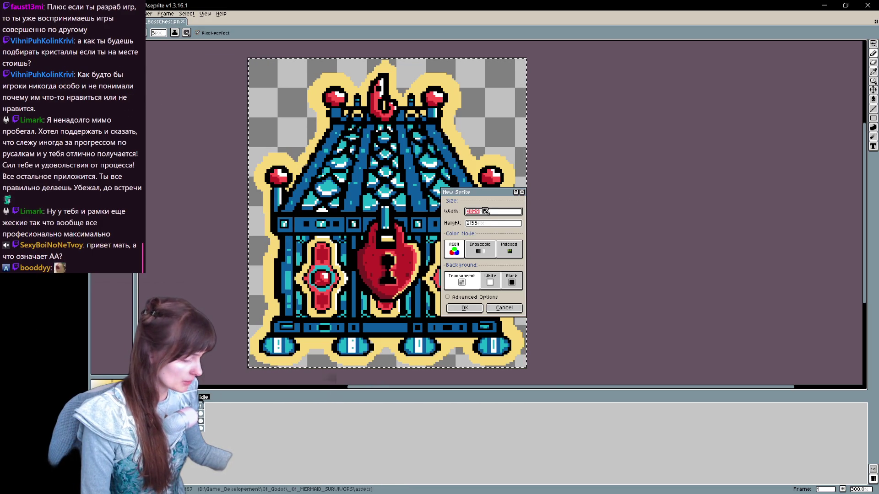
type("1")
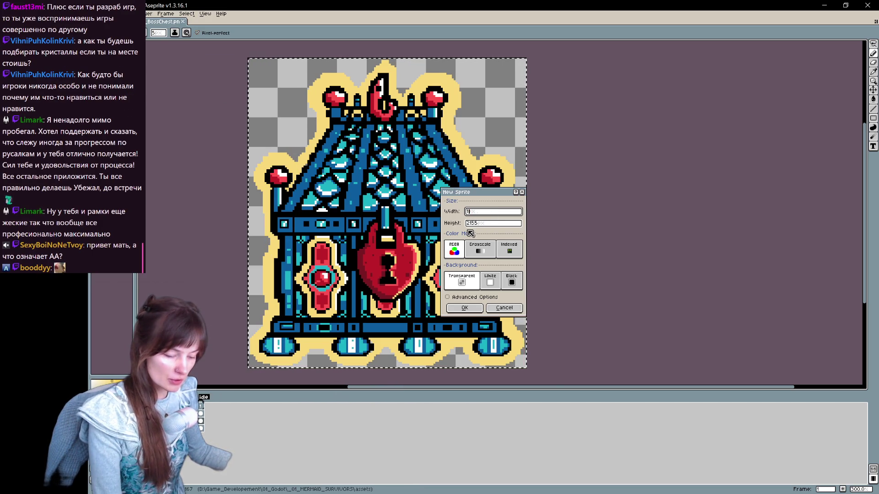
type("920")
key("Tab")
type("1080")
left_click(464, 308)
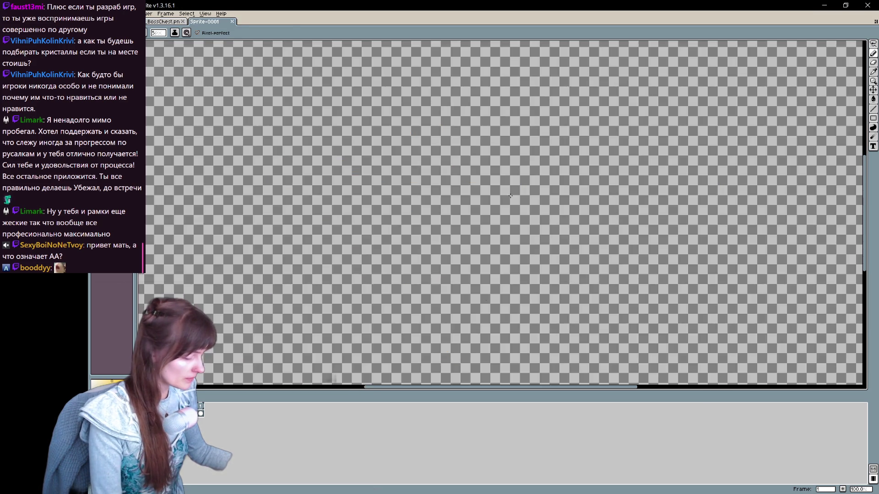
scroll(510, 196, "down", 4)
scroll(510, 195, "up", 2)
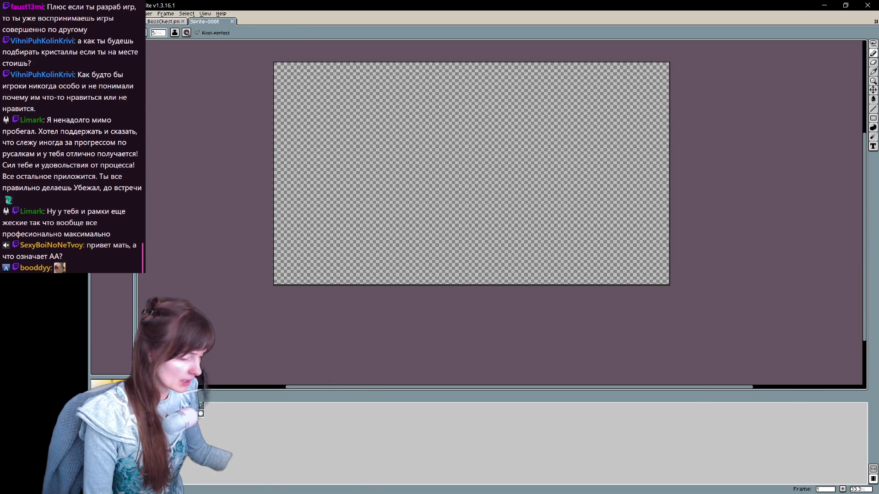
Bring up the file-open browser from the File menu
key("alt+f")
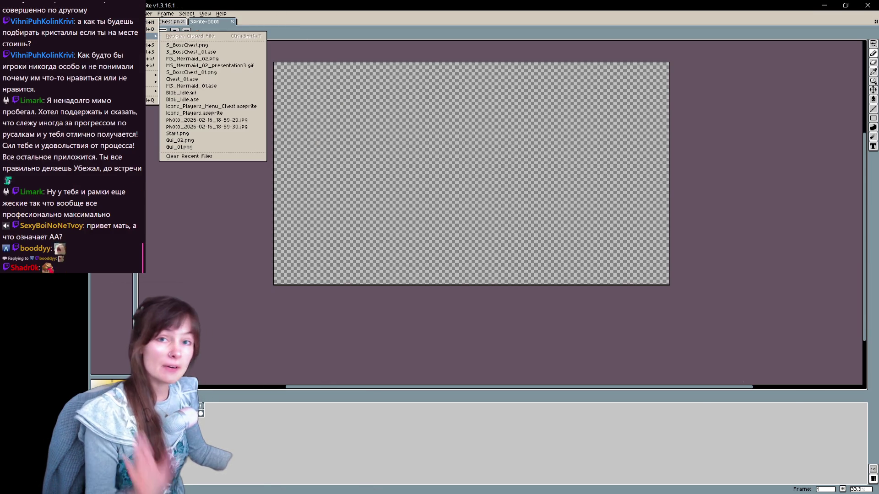
mouse_move(150, 36)
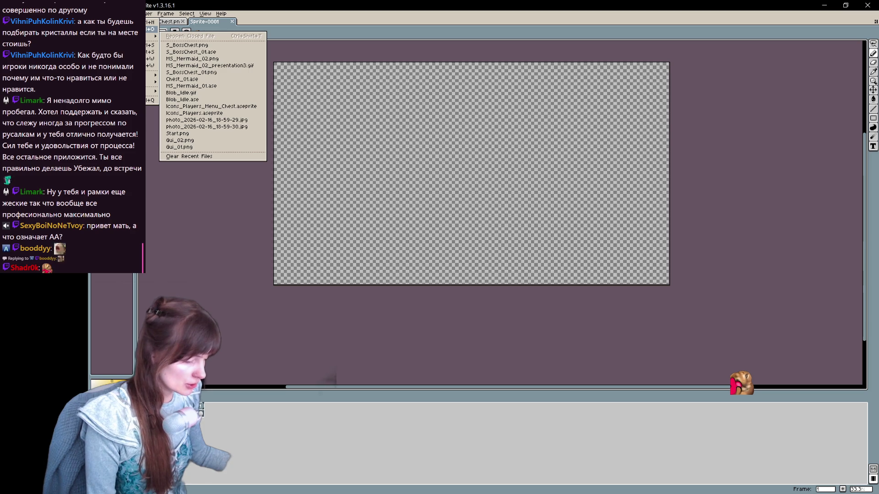
left_click(151, 29)
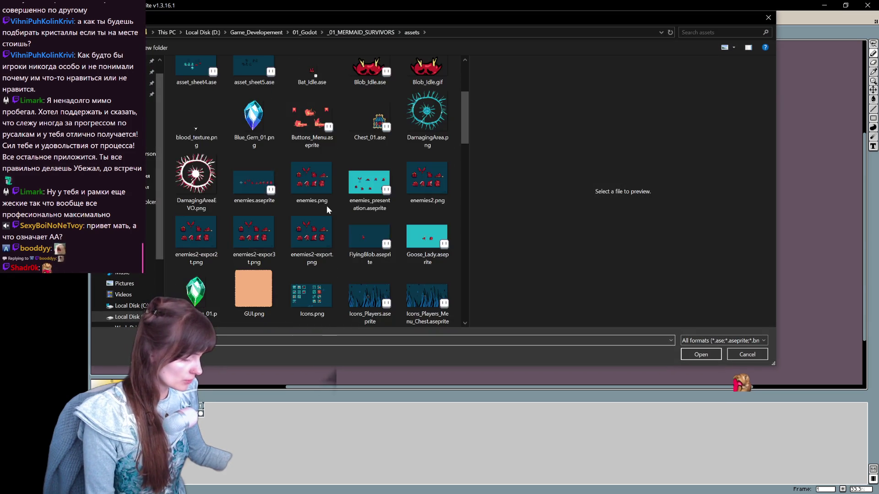
scroll(326, 205, "down", 3)
scroll(352, 216, "down", 3)
scroll(353, 217, "down", 3)
scroll(353, 220, "down", 3)
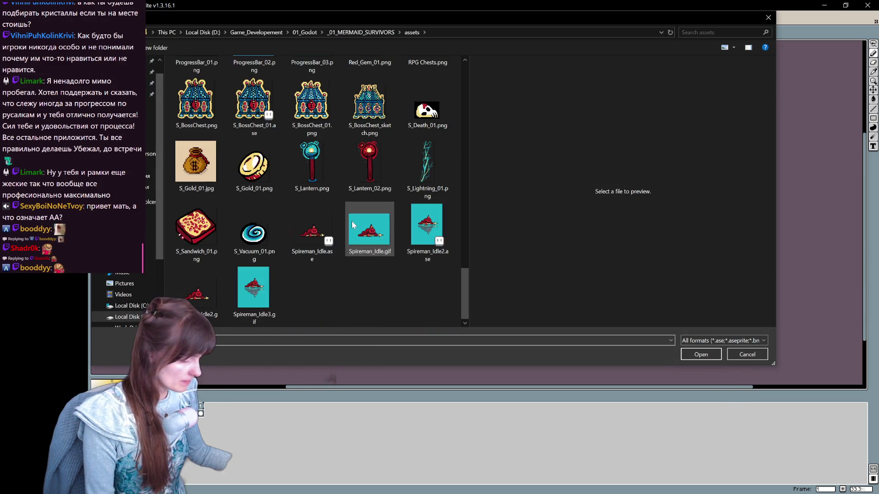
scroll(352, 221, "up", 3)
scroll(353, 221, "up", 3)
scroll(352, 222, "up", 3)
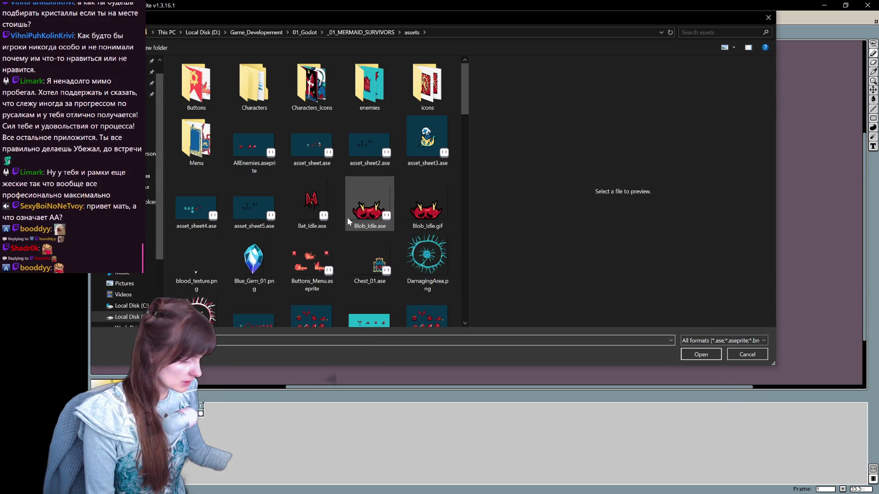
Search the asset subfolders (Menu, enemies, Characters and others) for the background image
double_click(193, 154)
key("BackSpace")
double_click(426, 83)
key("BackSpace")
double_click(363, 102)
key("BackSpace")
double_click(311, 93)
key("BackSpace")
double_click(247, 78)
key("BackSpace")
Check VideosGifs, Sound and Refs in the project folder, then return to assets
left_click(338, 36)
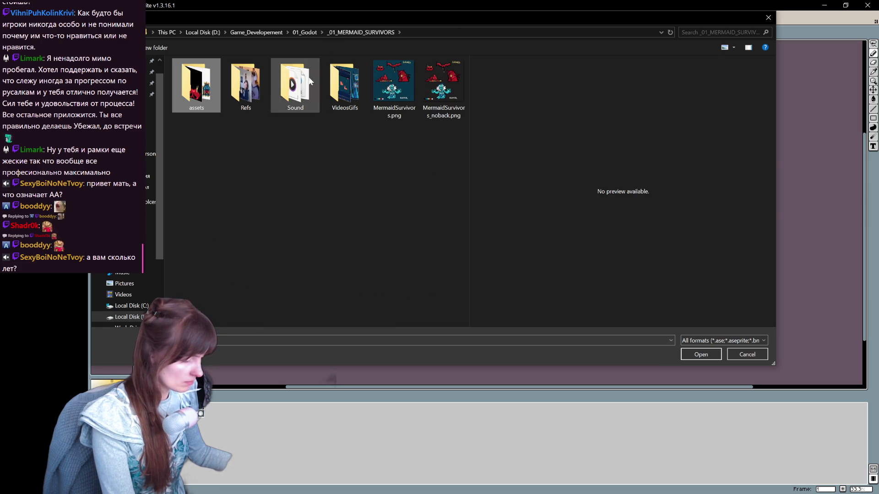
left_click(347, 83)
double_click(346, 89)
key("BackSpace")
double_click(296, 85)
key("BackSpace")
double_click(224, 93)
key("BackSpace")
double_click(206, 107)
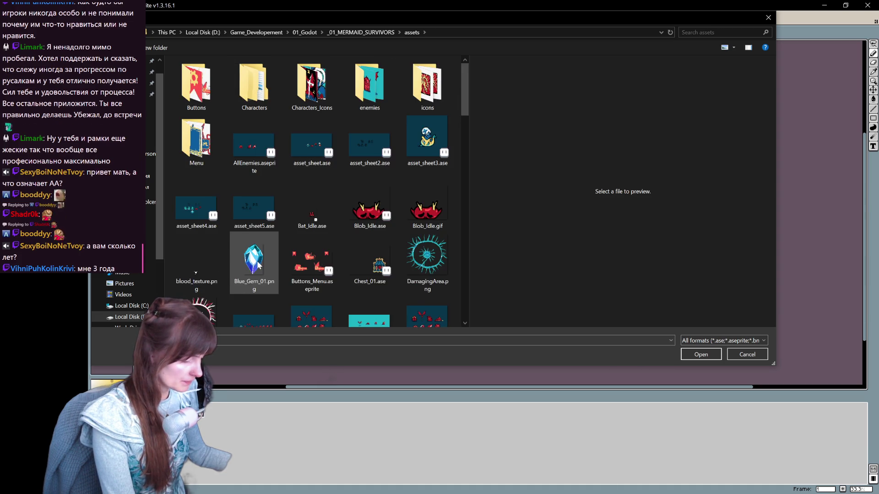
scroll(257, 265, "down", 5)
Open MS_Background_texture_01.png and paste it into the new Sprite-0001 document
left_click(303, 295)
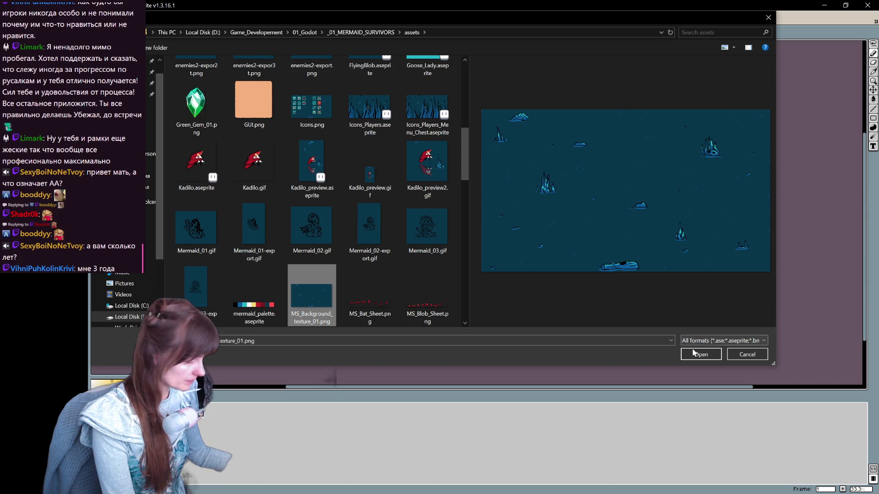
left_click(694, 354)
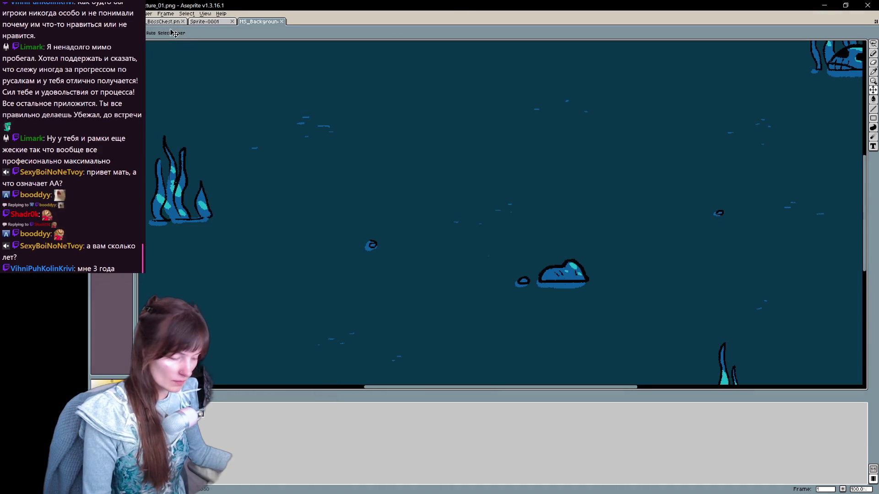
left_click(204, 21)
key("ctrl+v")
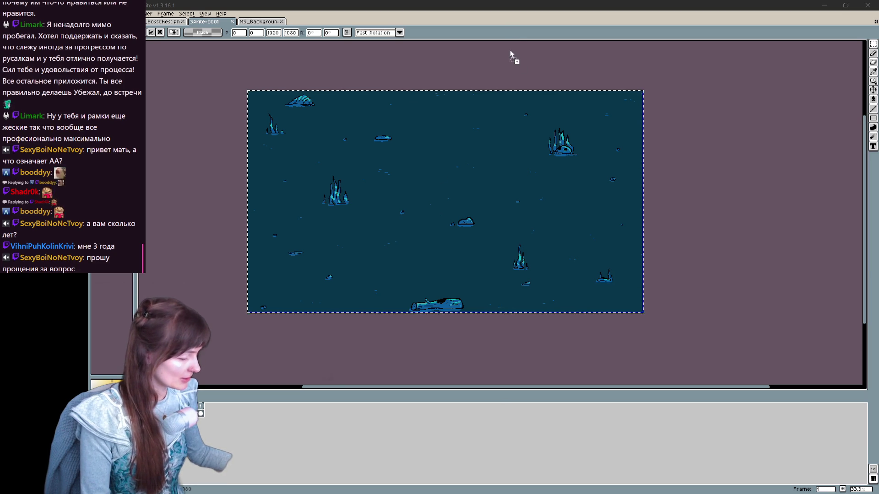
left_click_drag(148, 151, 270, 168)
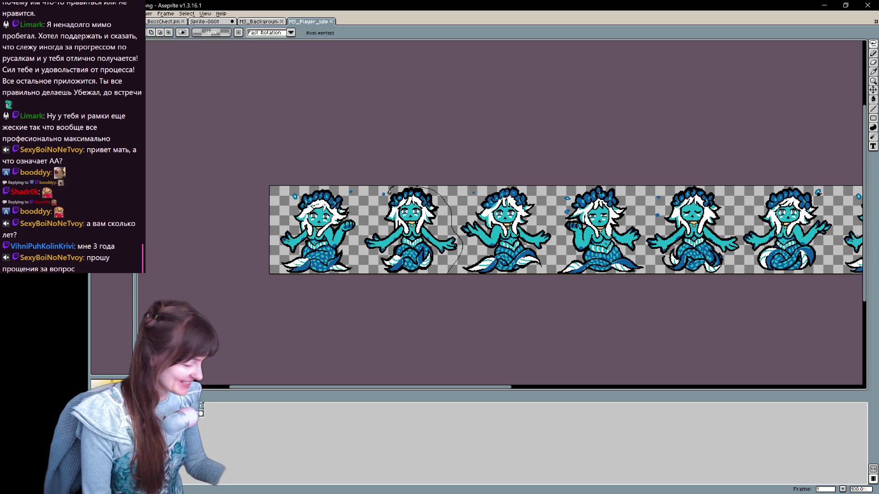
left_click_drag(566, 275, 526, 275)
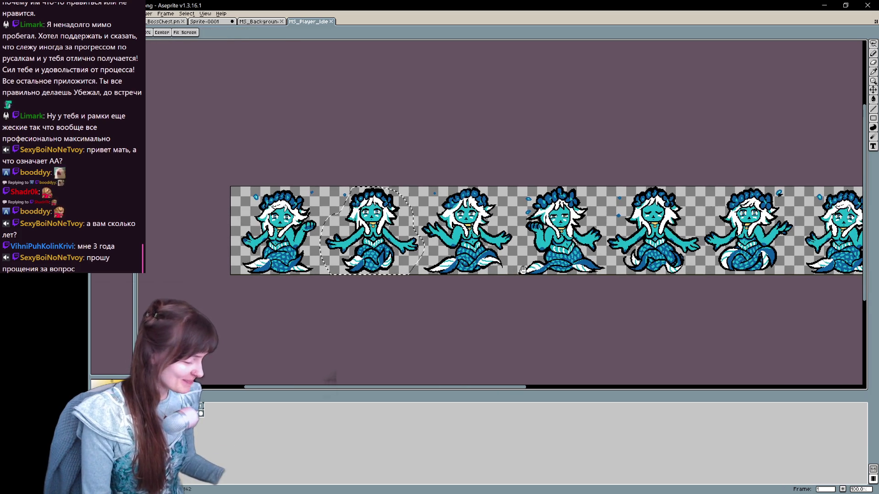
Paste the copied mermaid into the underwater scene and position it near the centre
left_click(213, 22)
key("ctrl+v")
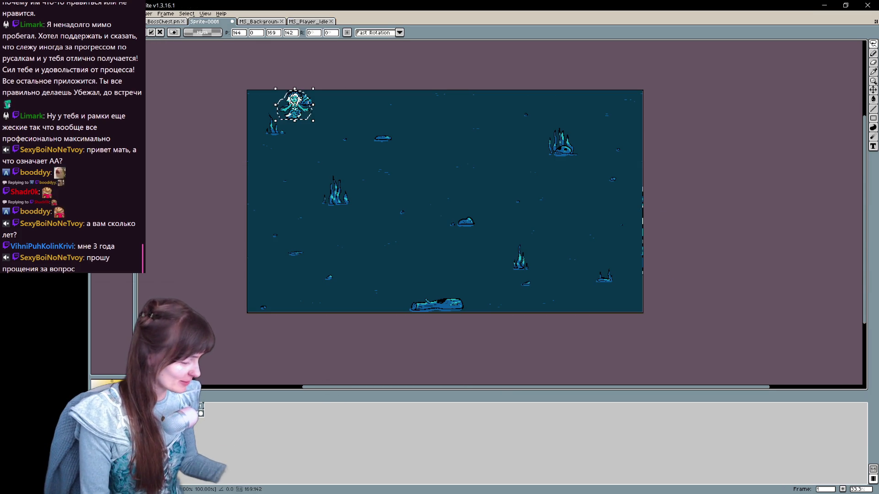
left_click_drag(296, 112, 453, 198)
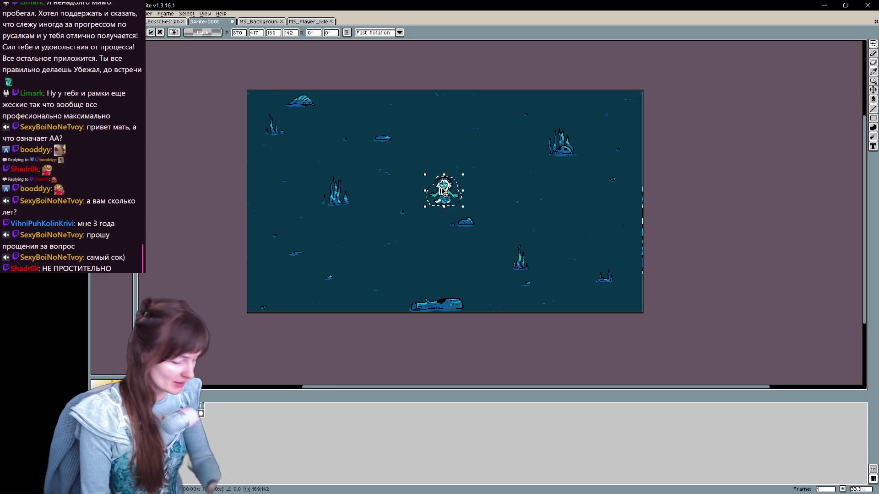
scroll(454, 197, "up", 1)
scroll(446, 194, "up", 1)
scroll(441, 191, "down", 1)
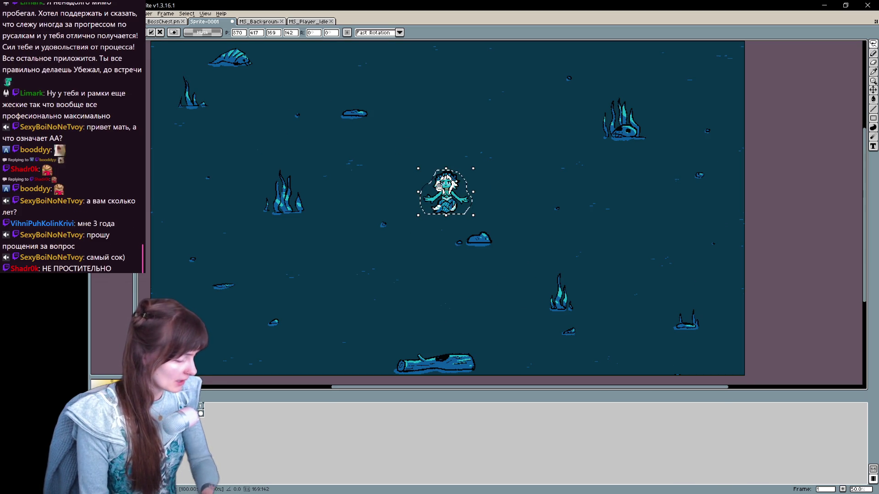
scroll(631, 279, "left", 2)
left_click_drag(477, 208, 471, 219)
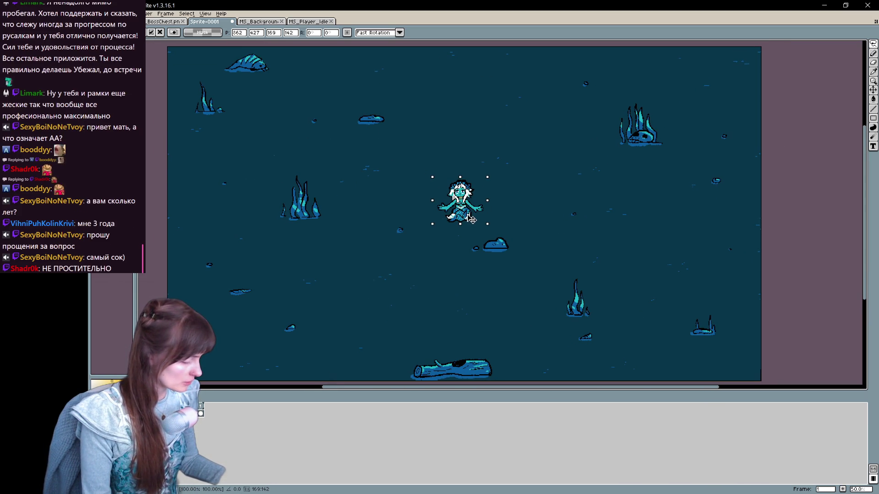
key("Return")
left_click_drag(624, 266, 612, 276)
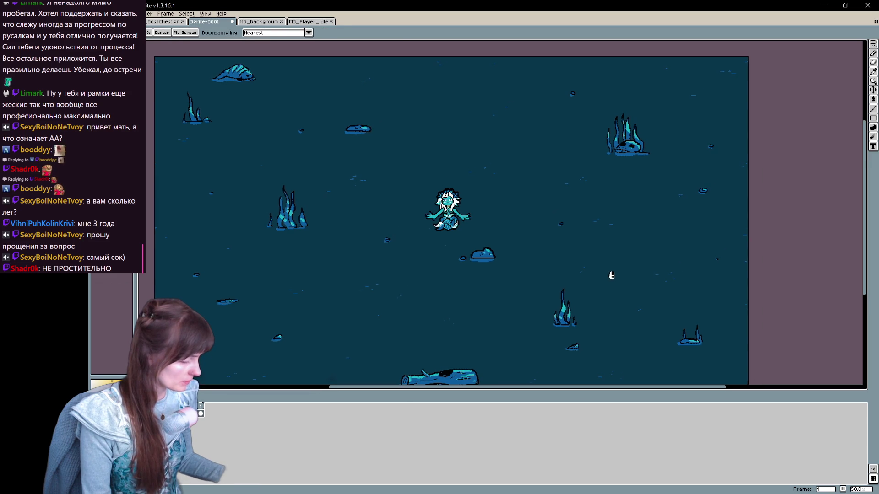
Undo a stray pencil stroke and clear the pasted mermaid
key("b")
left_click_drag(320, 128, 471, 128)
key("ctrl+z")
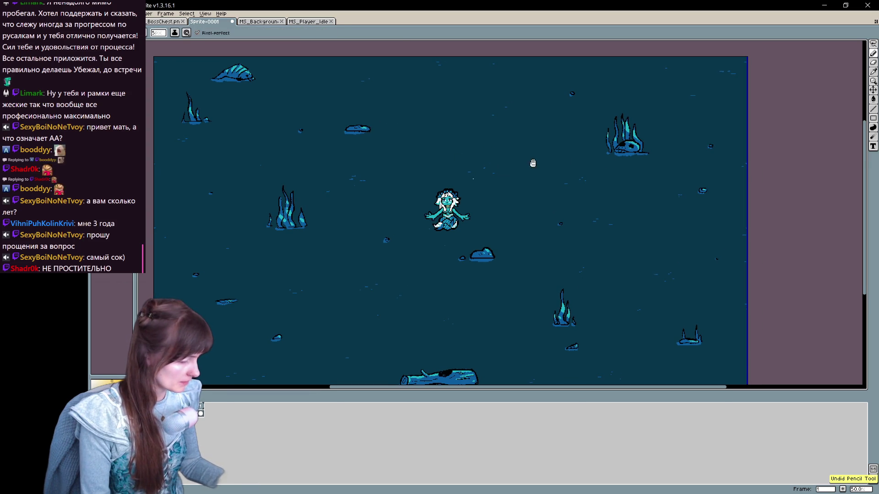
left_click_drag(533, 163, 526, 157)
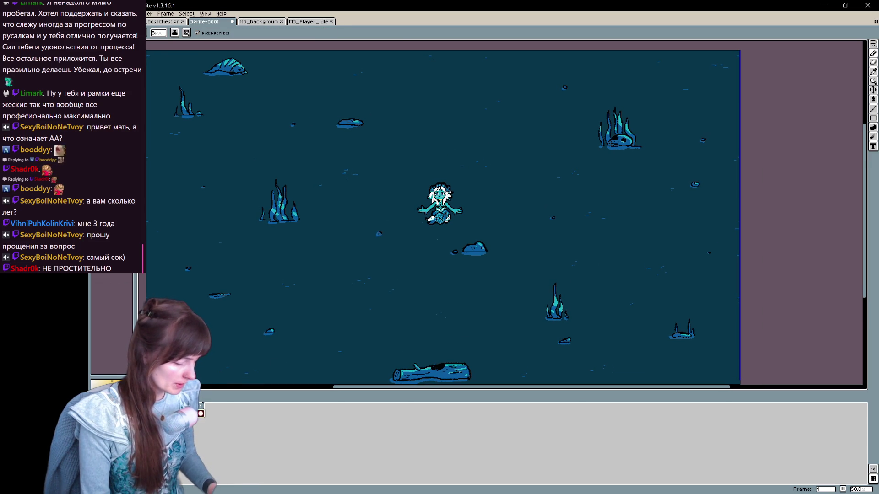
right_click(201, 413)
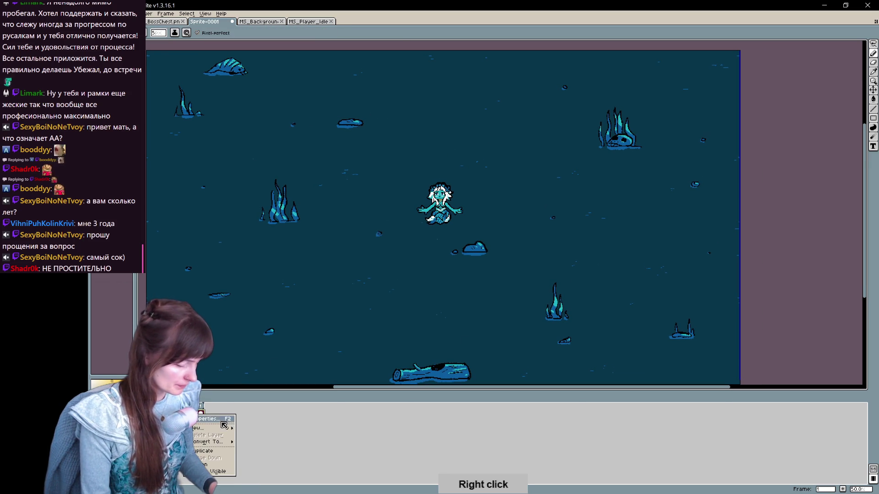
key("Escape")
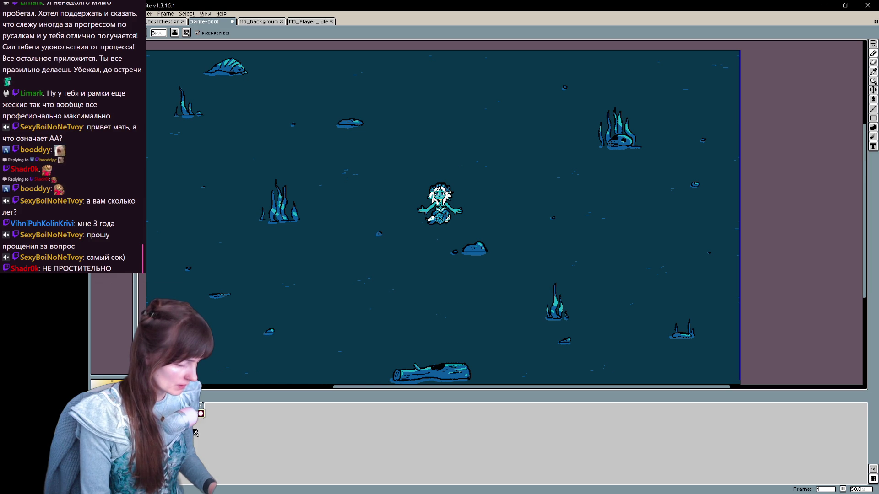
key("ctrl+a")
Add a new layer and paste the mermaid onto it at the scene centre
right_click(200, 413)
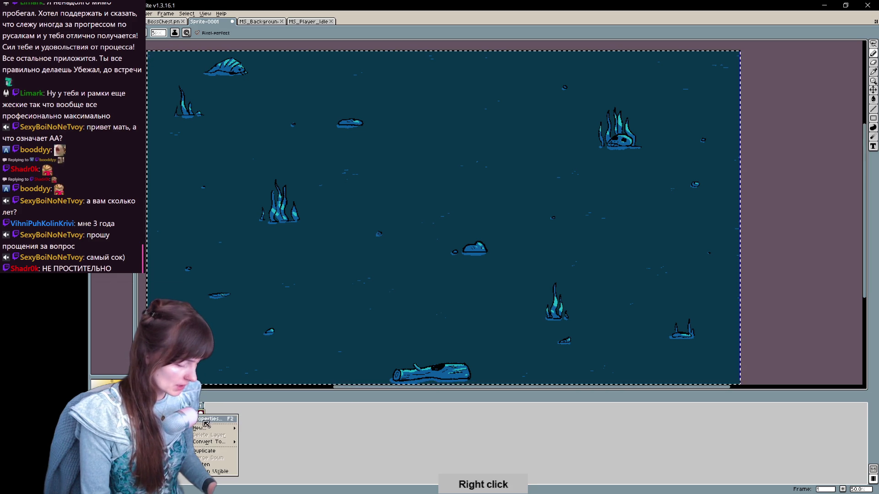
left_click(275, 429)
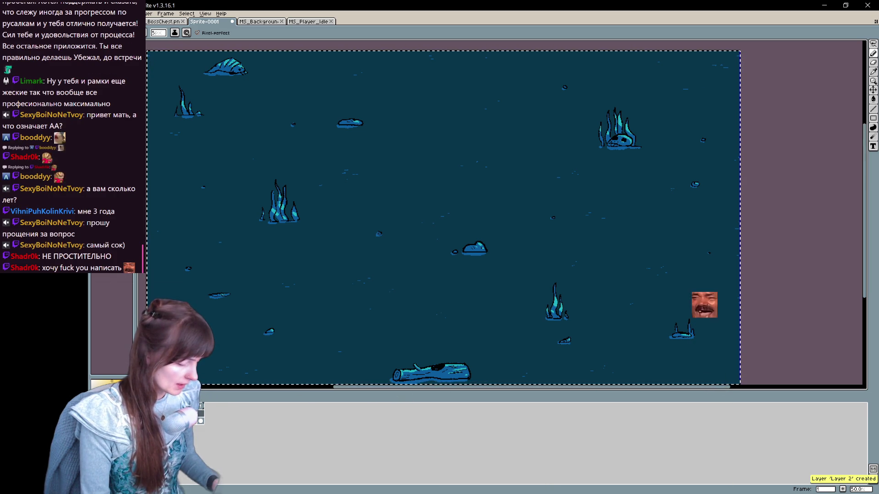
key("ctrl+v")
left_click_drag(229, 87, 390, 247)
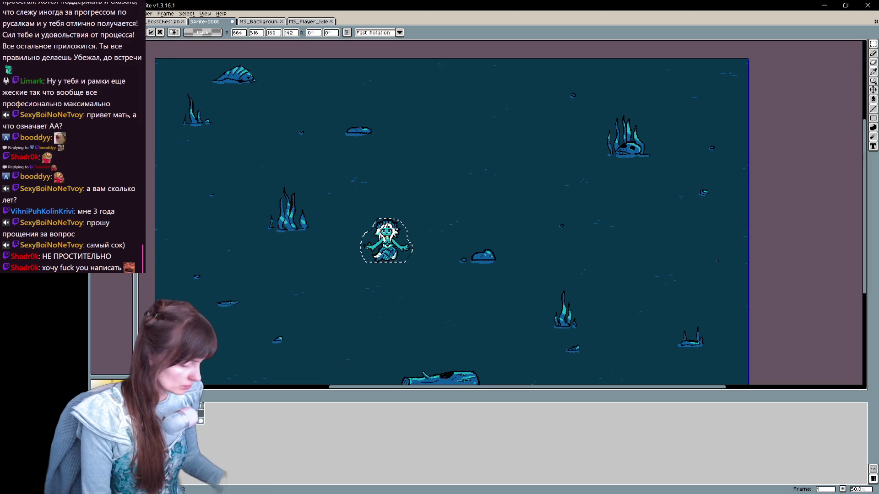
key("Escape")
key("ctrl+a")
key("ctrl+v")
mouse_move(234, 79)
left_mouse_down()
mouse_move(383, 245)
mouse_move(370, 253)
left_mouse_up()
Create another new layer, Layer 3, for the altar sketch
right_click(199, 413)
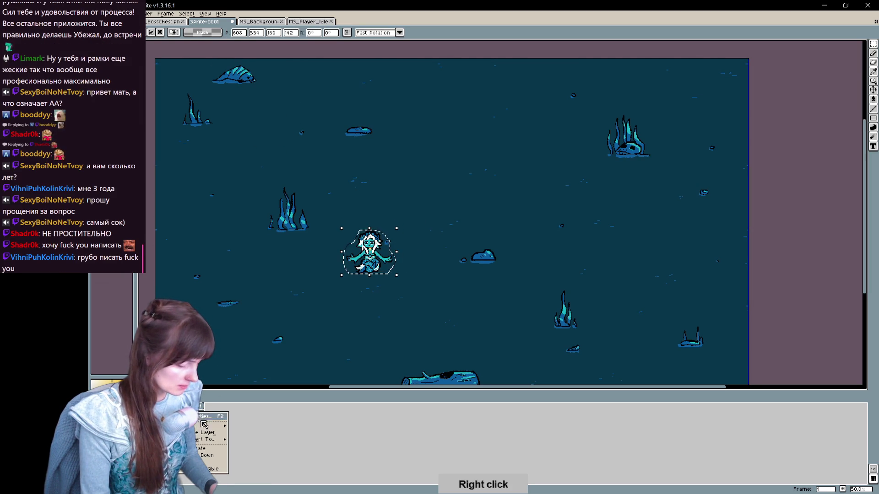
left_click(257, 424)
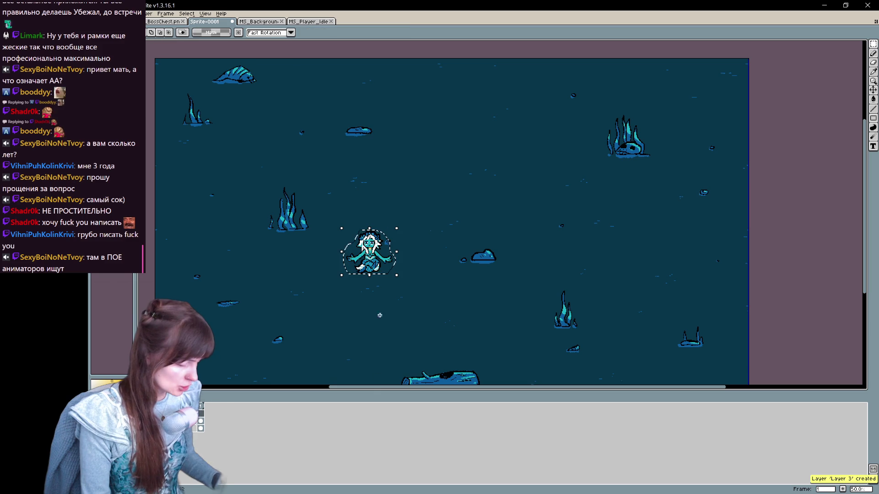
left_click_drag(429, 222, 397, 231)
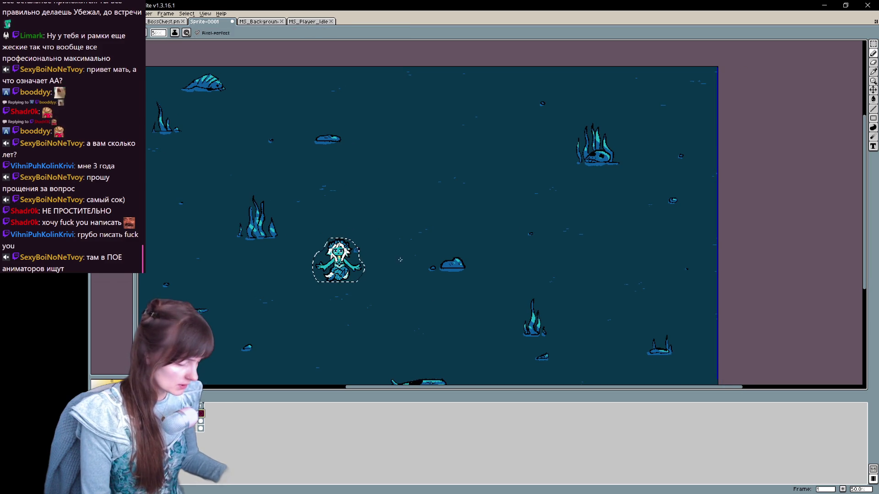
scroll(397, 231, "up", 2)
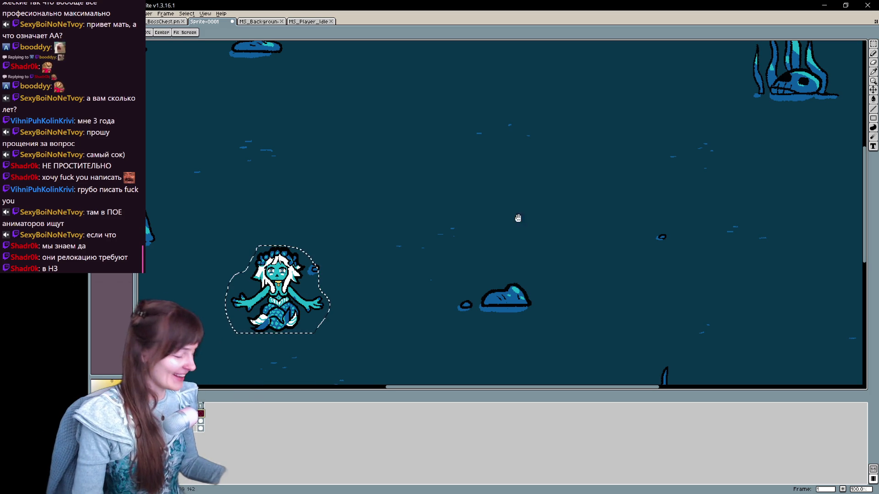
left_click_drag(517, 218, 512, 228)
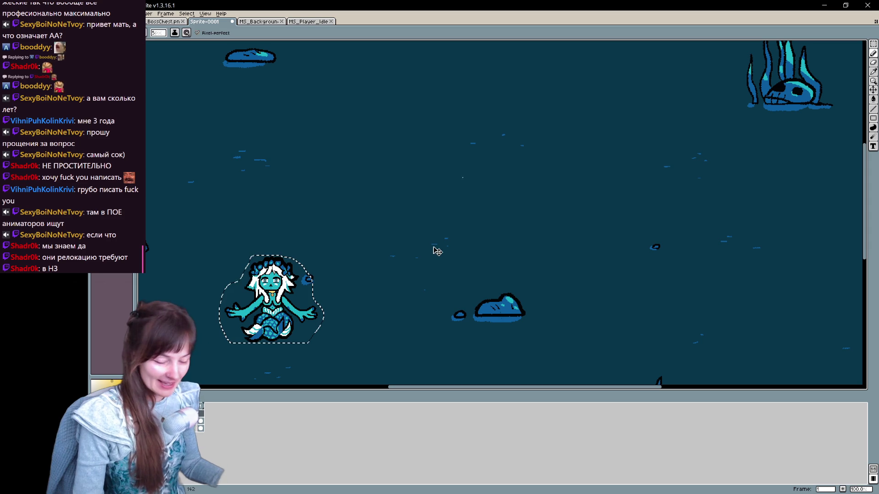
key("b")
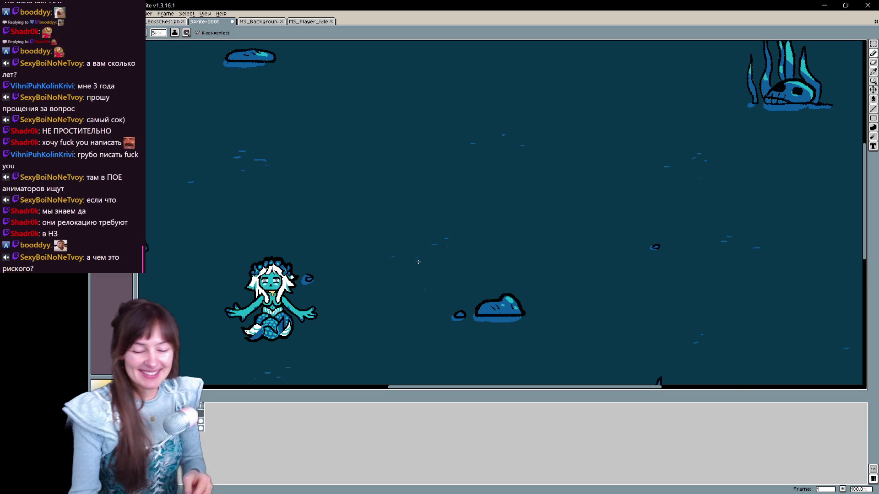
scroll(418, 262, "down", 1)
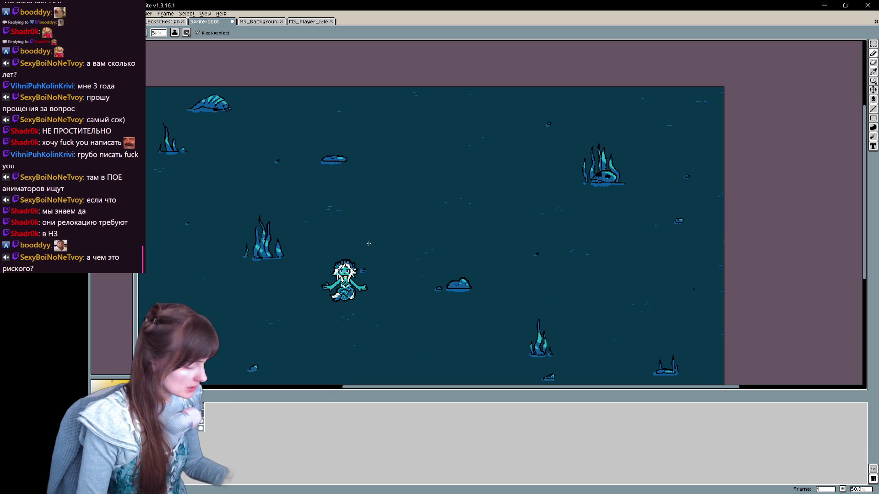
scroll(369, 243, "up", 2)
Draw the altar slab's top edge in yellow, redoing it until straight
mouse_move(366, 243)
left_mouse_down()
mouse_move(619, 63)
mouse_move(361, 264)
mouse_move(375, 255)
left_mouse_up()
mouse_move(342, 310)
left_mouse_down()
mouse_move(324, 171)
mouse_move(441, 153)
left_mouse_up()
key("ctrl+z")
left_click_drag(292, 150, 494, 151)
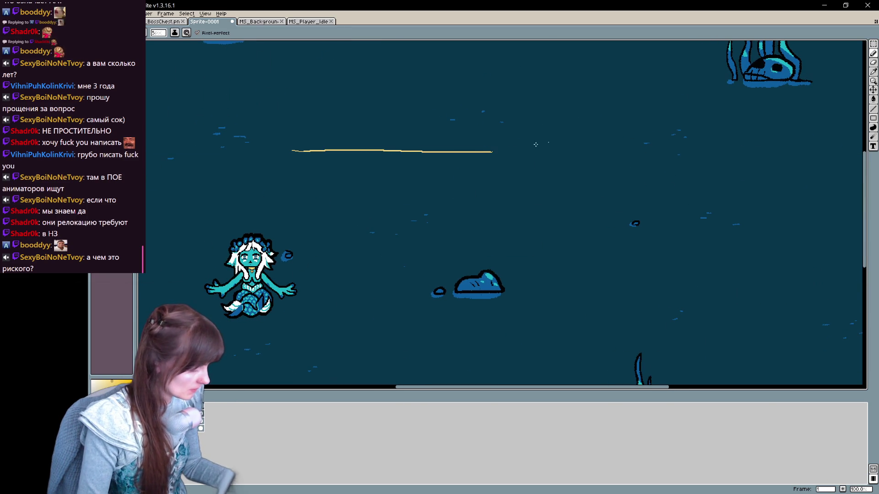
key("ctrl+z")
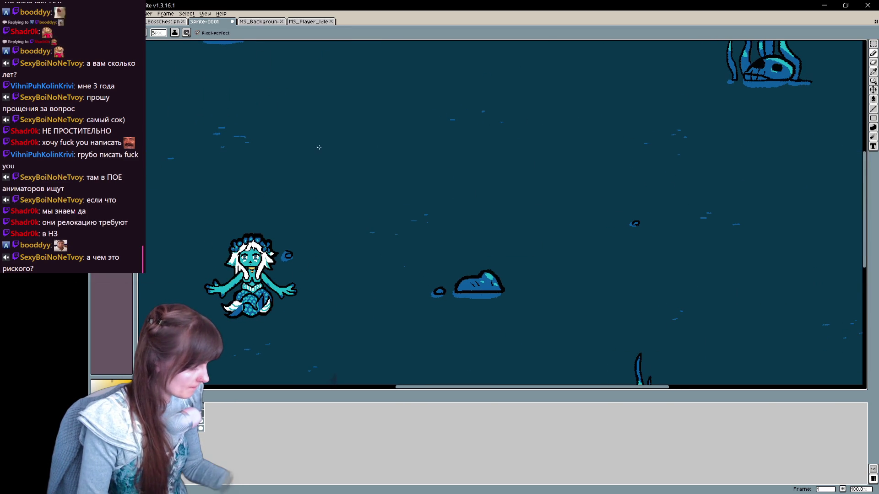
left_click_drag(294, 149, 491, 148)
key("ctrl+z")
mouse_move(287, 150)
left_mouse_down()
mouse_move(503, 150)
mouse_move(531, 197)
left_mouse_up()
Draw the slab's slanted left and right sides and close it with the bottom edge
left_click_drag(289, 150, 265, 213)
key("ctrl+z")
key("ctrl+z")
left_click_drag(289, 150, 260, 234)
left_click_drag(507, 151, 563, 232)
key("ctrl+z")
left_click_drag(505, 150, 534, 212)
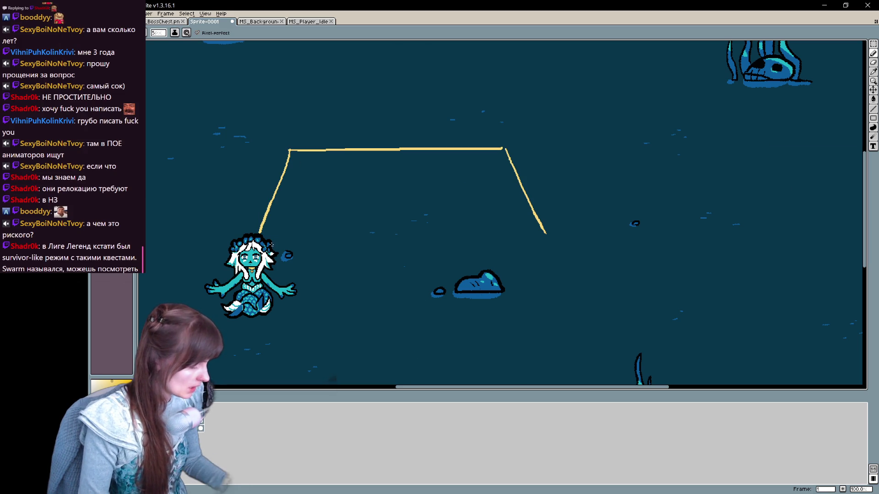
left_click_drag(257, 247, 542, 244)
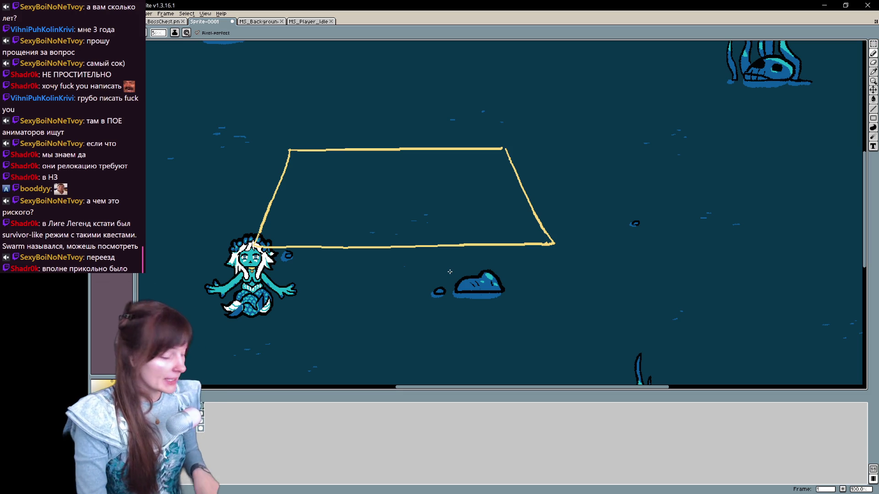
Add the slab's front thickness with a right edge and lower front line
left_click_drag(552, 244, 553, 262)
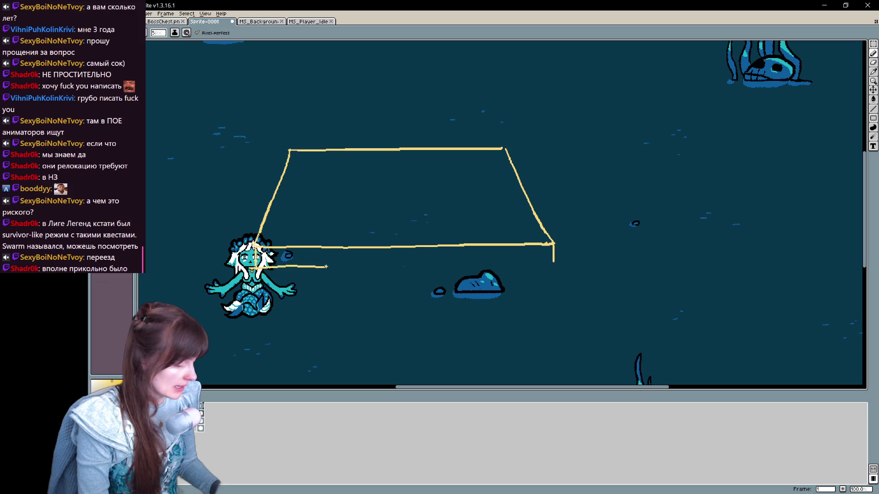
left_click_drag(260, 271, 555, 269)
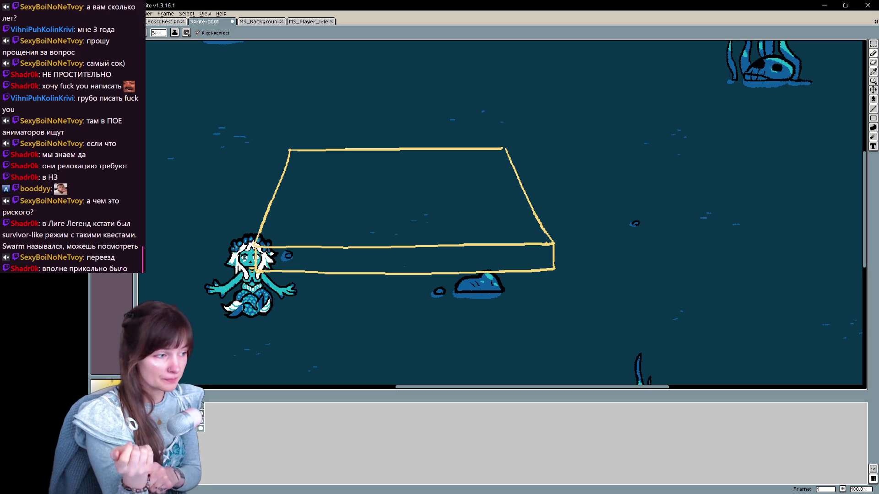
left_click_drag(438, 163, 437, 198)
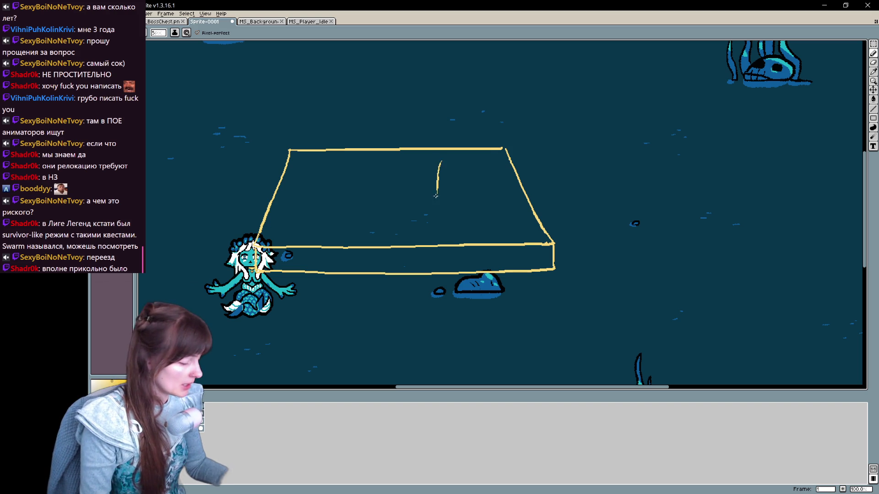
Undo the stray line and draw a tall arch outline above the slab
key("ctrl+z")
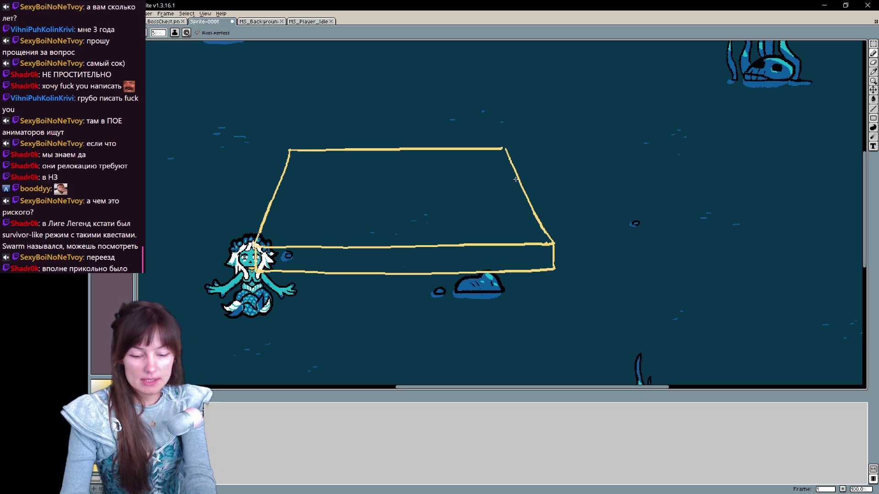
left_click_drag(470, 191, 461, 288)
mouse_move(311, 297)
left_mouse_down()
mouse_move(474, 96)
mouse_move(456, 258)
left_mouse_up()
key("ctrl+z")
mouse_move(296, 300)
left_mouse_down()
mouse_move(334, 158)
mouse_move(466, 183)
mouse_move(449, 295)
left_mouse_up()
Redo the arch's bottom as a curved base joining the slab
left_click_drag(296, 300, 442, 307)
key("v")
key("ctrl+z")
mouse_move(297, 300)
left_mouse_down()
mouse_move(402, 314)
mouse_move(445, 306)
left_mouse_up()
left_click_drag(504, 255, 475, 269)
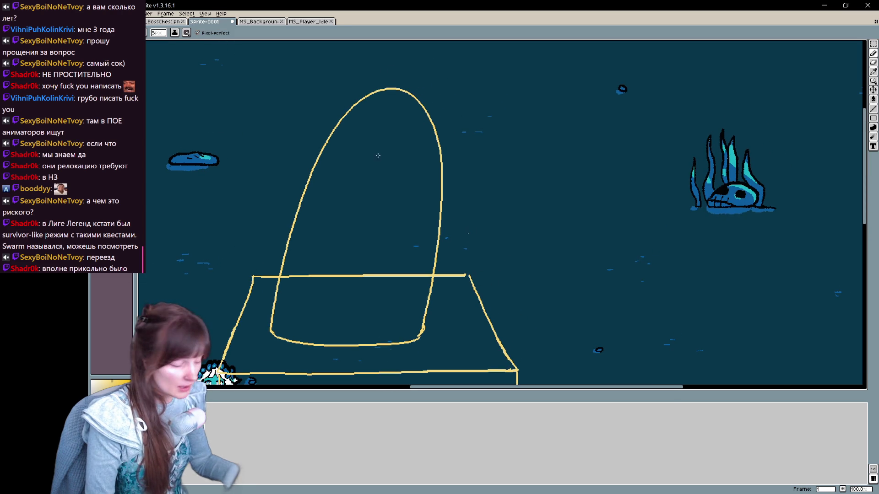
Cap the arch, then undo the arch and slab strokes entirely
left_click_drag(429, 110, 336, 130)
left_click_drag(388, 79, 377, 132)
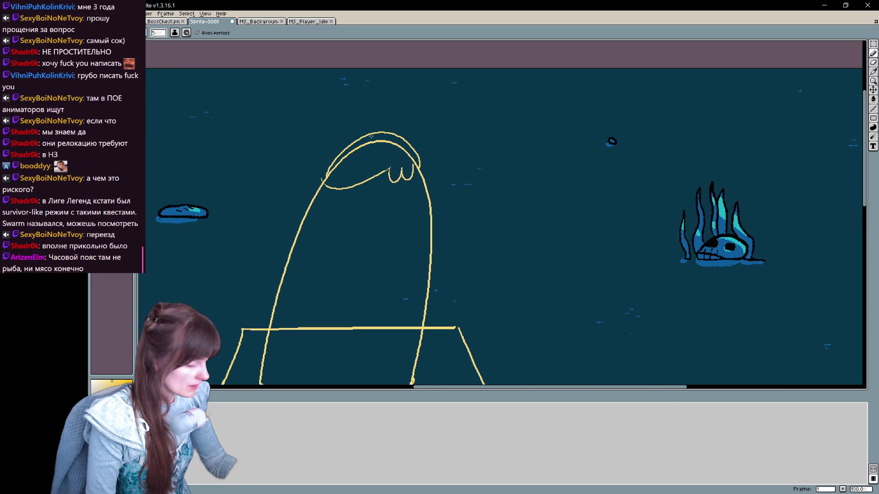
mouse_move(431, 204)
left_mouse_down()
mouse_move(765, 110)
mouse_move(559, 266)
mouse_move(610, 229)
left_mouse_up()
key("ctrl+z")
key("ctrl+z")
key("ctrl+z")
key("ctrl+z")
key("ctrl+z")
key("ctrl+z")
key("ctrl")
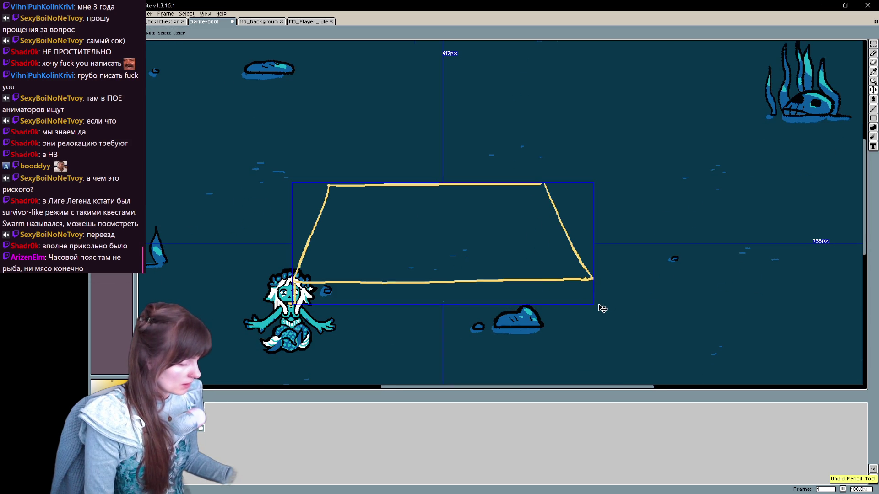
key("ctrl+z")
key("ctrl+z")
key("ctrl+z")
key("ctrl+z")
Redraw the slab's side, bottom edge and front face with the Pencil
key("b")
mouse_move(306, 261)
left_mouse_down()
mouse_move(339, 176)
mouse_move(525, 169)
left_mouse_up()
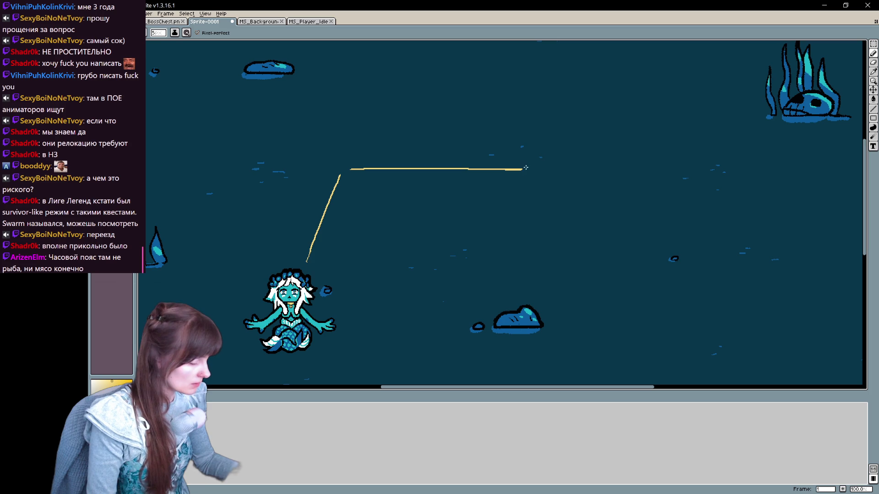
left_click_drag(307, 264, 595, 262)
left_click_drag(319, 289, 585, 285)
key("ctrl+z")
mouse_move(301, 298)
left_mouse_down()
mouse_move(586, 300)
mouse_move(348, 293)
mouse_move(577, 290)
mouse_move(556, 304)
left_mouse_up()
key("ctrl+z")
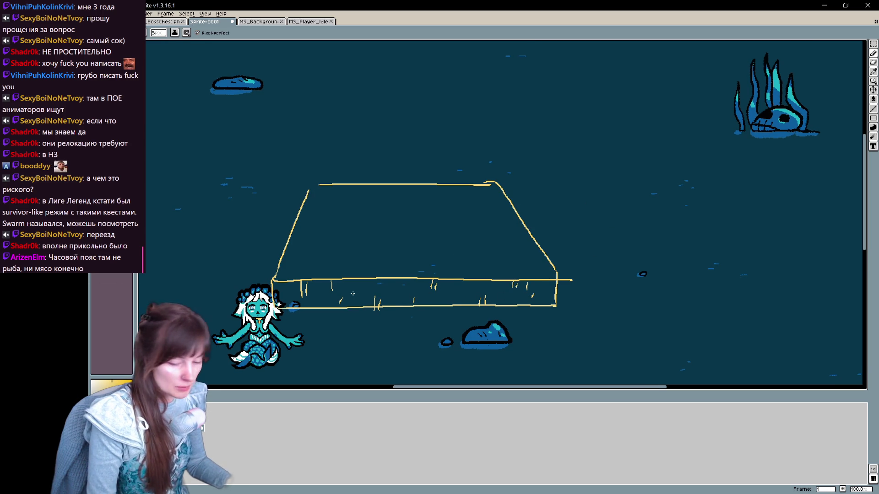
Draw a rounded cone-shaped shrine with a curved base on the slab
mouse_move(342, 235)
left_mouse_down()
mouse_move(361, 125)
mouse_move(479, 234)
mouse_move(459, 259)
left_mouse_up()
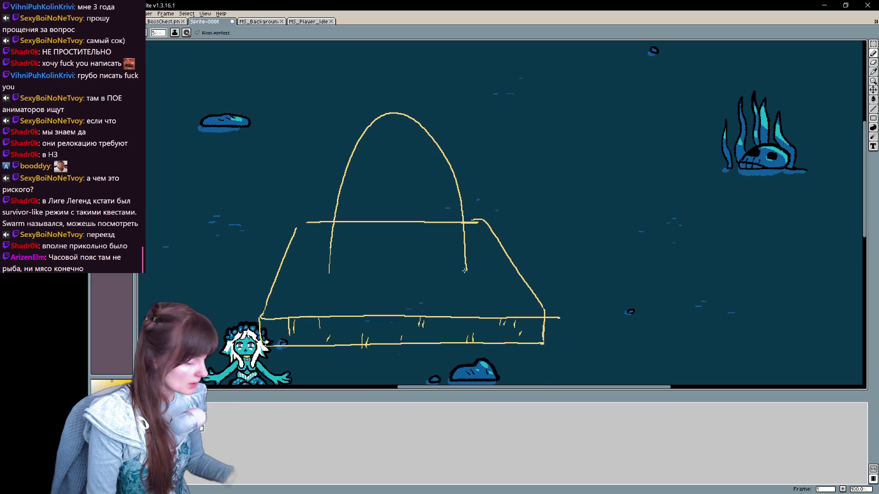
key("ctrl+z")
key("ctrl+z")
mouse_move(328, 275)
left_mouse_down()
mouse_move(364, 138)
mouse_move(460, 267)
left_mouse_up()
key("ctrl+z")
left_click_drag(328, 276, 387, 293)
mouse_move(345, 216)
left_mouse_down()
mouse_move(335, 245)
mouse_move(479, 253)
left_mouse_up()
Fill gaps in the slab's lower edge, erase its stray tail and extend it right
key("b")
left_click_drag(297, 252, 289, 255)
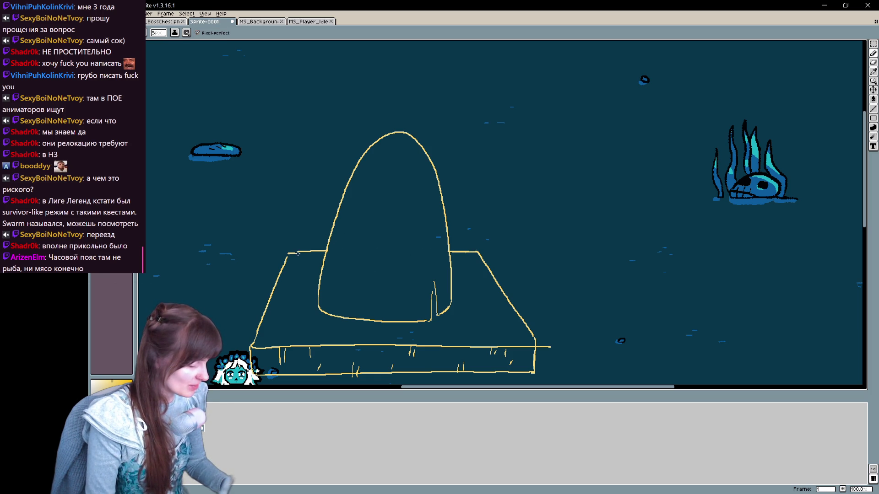
left_click_drag(253, 344, 336, 247)
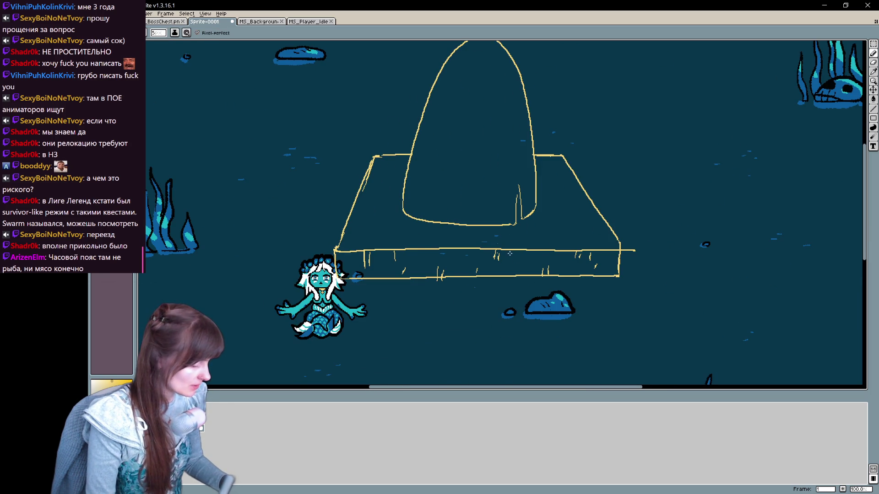
left_click_drag(635, 251, 623, 251)
key("b")
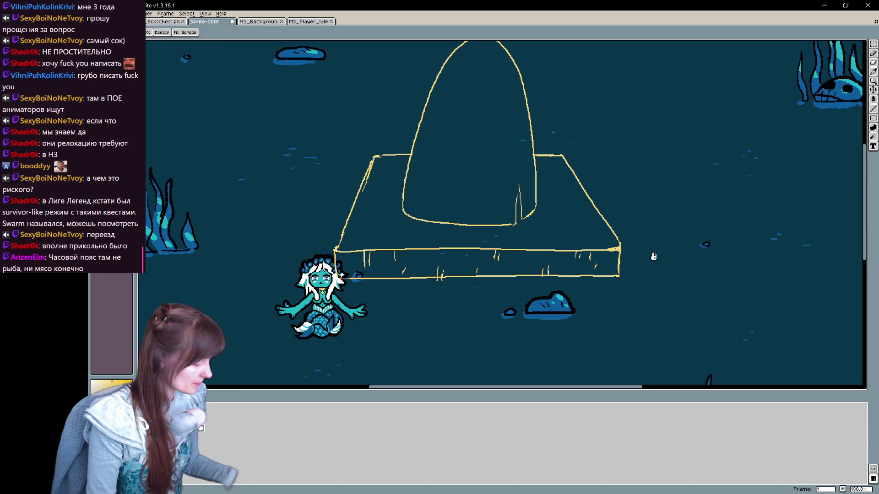
left_click_drag(591, 278, 620, 273)
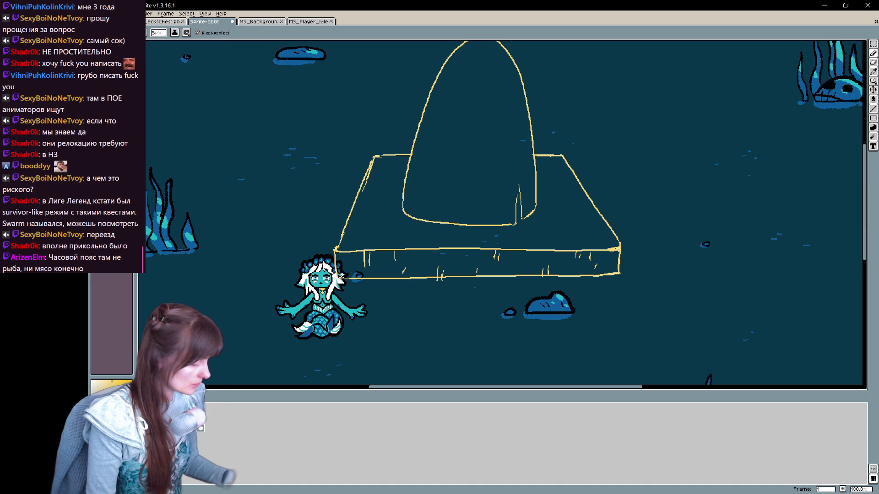
key("space")
mouse_move(572, 235)
left_mouse_down()
mouse_move(588, 241)
mouse_move(522, 243)
left_mouse_up()
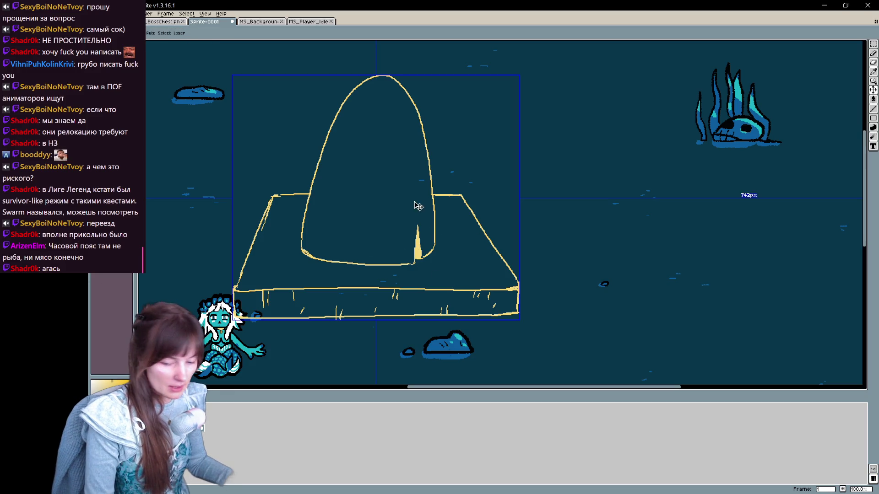
Draw the eye's lower and upper lids on the shrine cone's face
left_click_drag(331, 204, 415, 199)
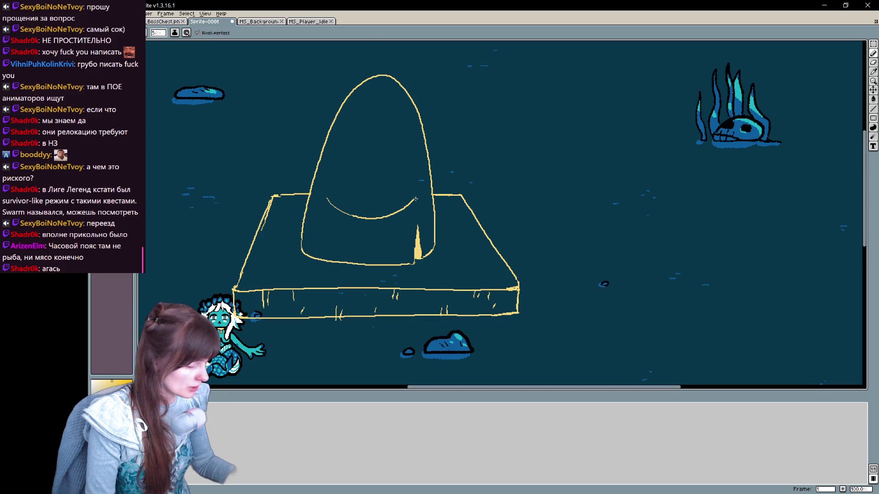
key("ctrl+z")
left_click_drag(328, 197, 407, 180)
key("ctrl+z")
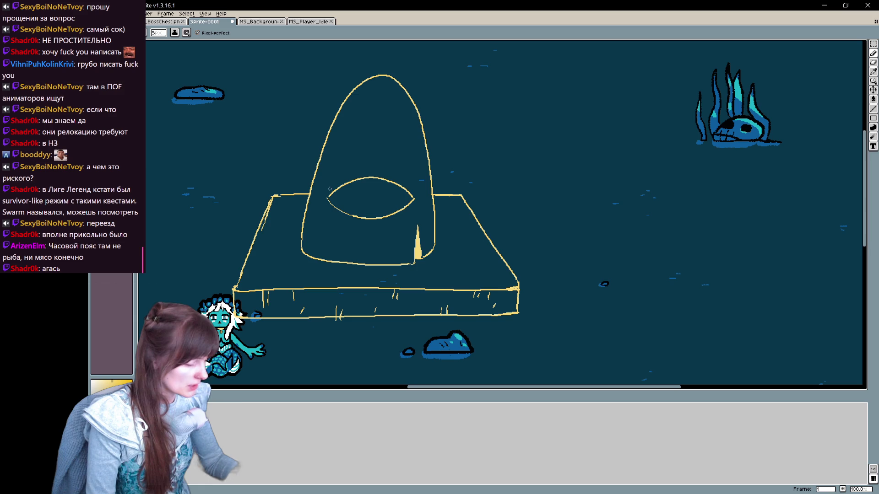
Add lashes around the eye and a round pupil inside it
left_click_drag(400, 171, 419, 190)
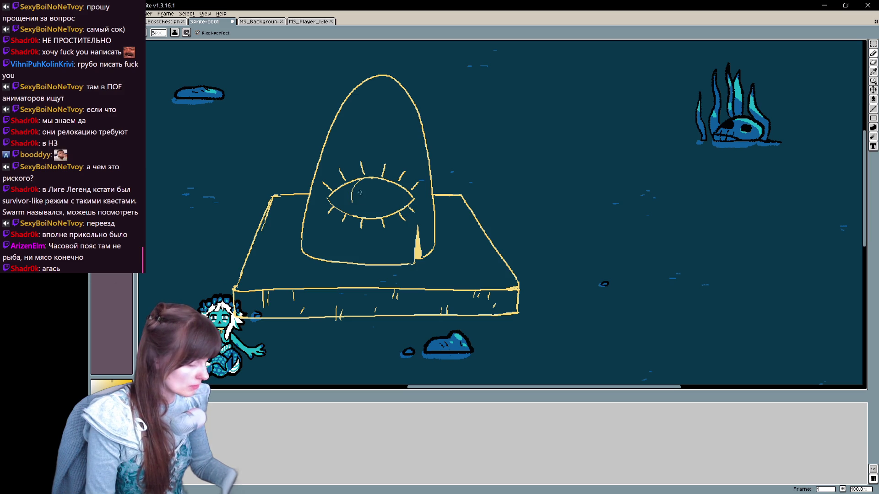
key("ctrl")
left_click_drag(372, 189, 374, 206)
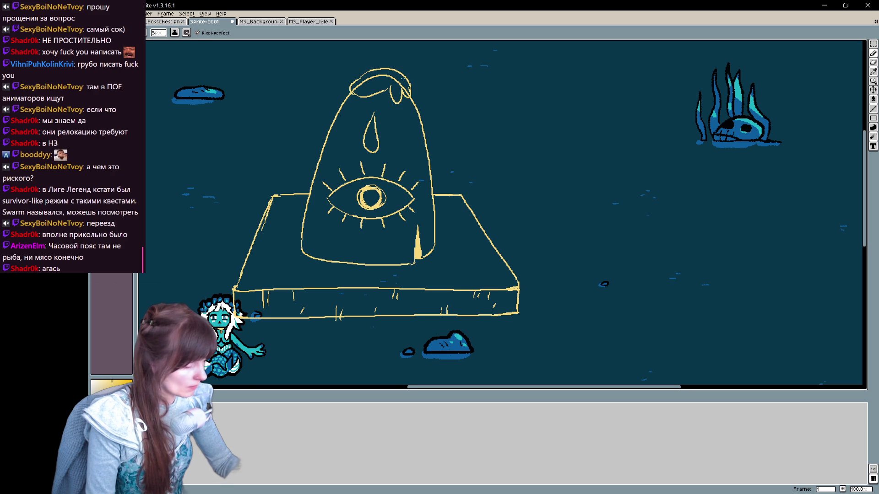
Cap the cone's top and draw a line along the altar's front edge
left_click_drag(480, 206, 477, 228)
mouse_move(366, 98)
left_mouse_down()
mouse_move(378, 79)
mouse_move(372, 68)
mouse_move(390, 91)
left_mouse_up()
left_click_drag(272, 292, 378, 230)
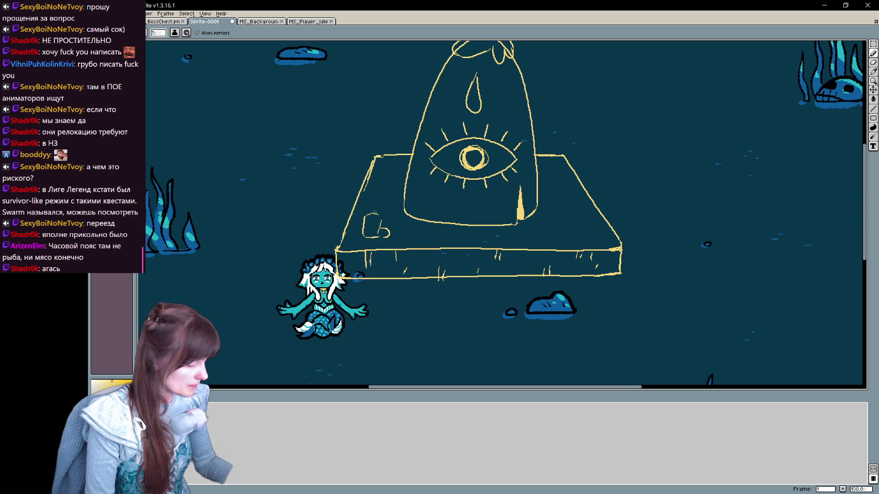
left_click_drag(565, 220, 493, 244)
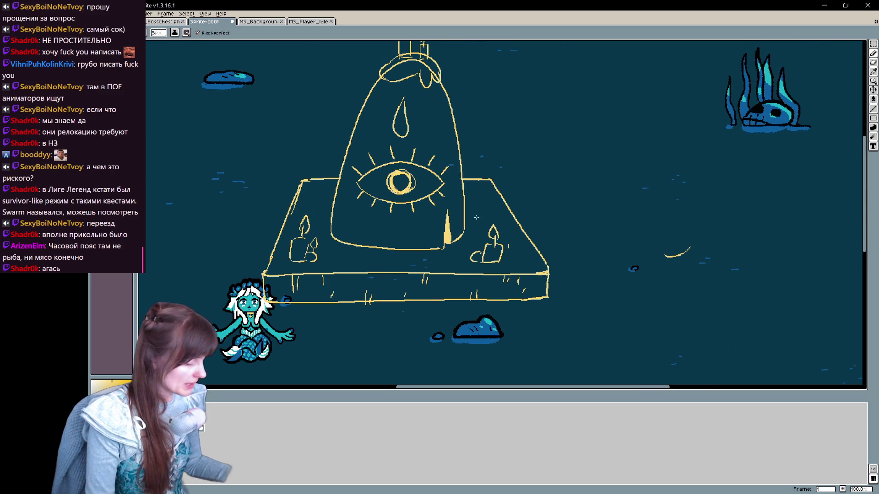
left_click_drag(497, 246, 521, 204)
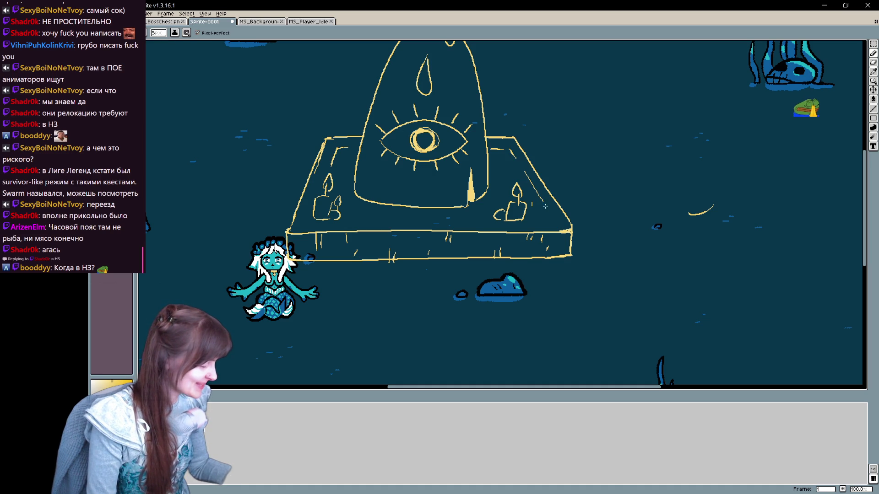
left_click_drag(353, 221, 480, 220)
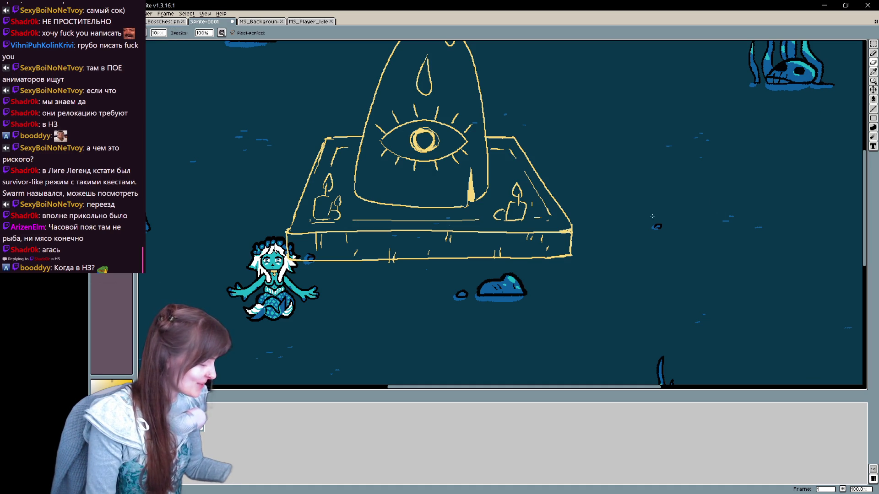
Start a long tendril reaching up-left from the altar's left corner
mouse_move(585, 221)
left_mouse_down()
mouse_move(657, 247)
mouse_move(748, 258)
left_mouse_up()
mouse_move(526, 278)
left_mouse_down()
mouse_move(553, 284)
mouse_move(548, 270)
left_mouse_up()
mouse_move(507, 176)
left_mouse_down()
mouse_move(509, 160)
mouse_move(444, 127)
mouse_move(491, 150)
left_mouse_up()
Redraw the first tendril and sketch jagged tendrils radiating from the altar's corners
key("ctrl+z")
left_click_drag(579, 171, 357, 187)
left_click_drag(485, 180, 614, 143)
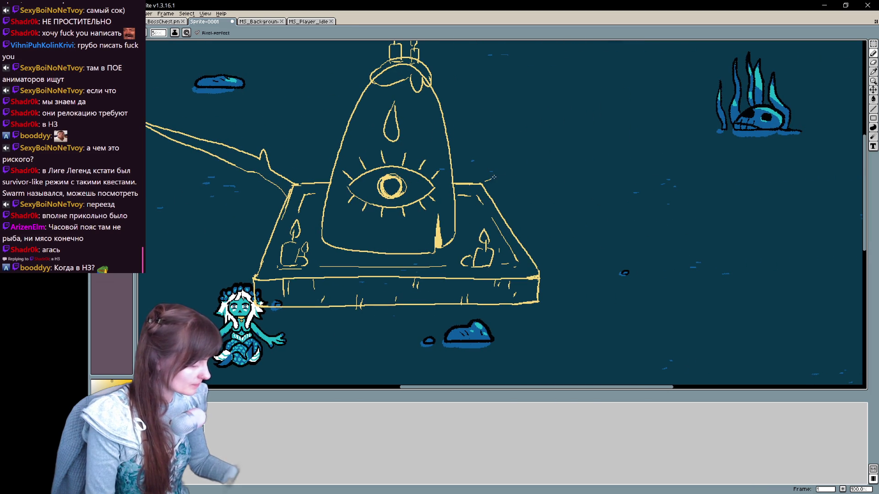
left_click_drag(545, 172, 489, 184)
mouse_move(260, 301)
left_mouse_down()
mouse_move(442, 178)
mouse_move(256, 247)
mouse_move(440, 177)
left_mouse_up()
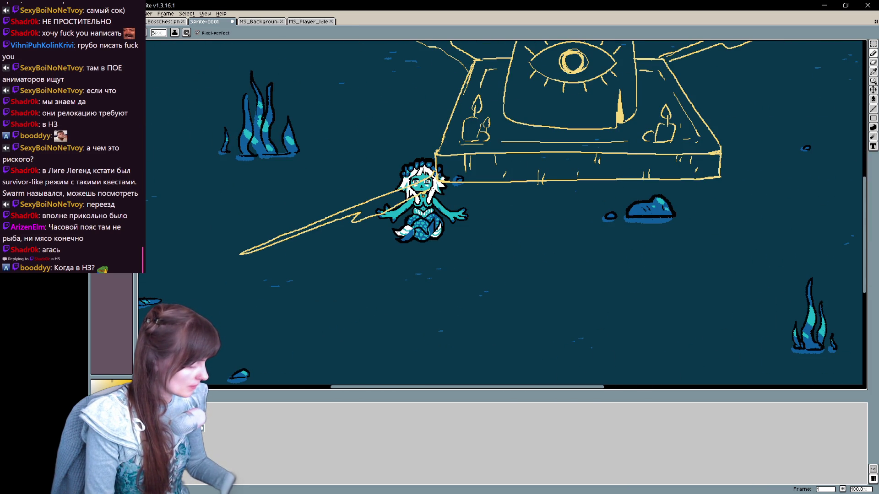
mouse_move(735, 172)
left_mouse_down()
mouse_move(499, 206)
mouse_move(662, 274)
mouse_move(531, 237)
left_mouse_up()
Erase the stray short stroke near the altar while checking the lower tendrils
left_click_drag(482, 226, 603, 264)
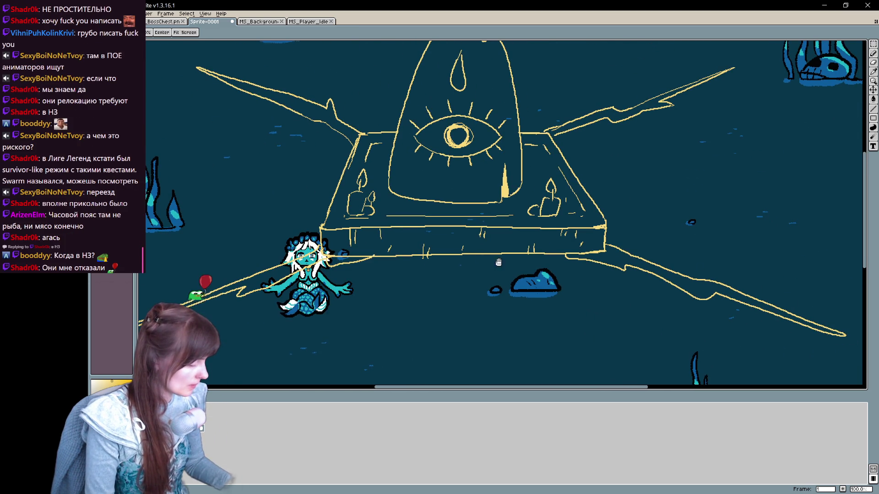
left_click_drag(323, 256, 318, 291)
mouse_move(666, 170)
left_mouse_down()
mouse_move(647, 219)
mouse_move(814, 107)
left_mouse_up()
key("b")
left_click_drag(378, 237, 428, 228)
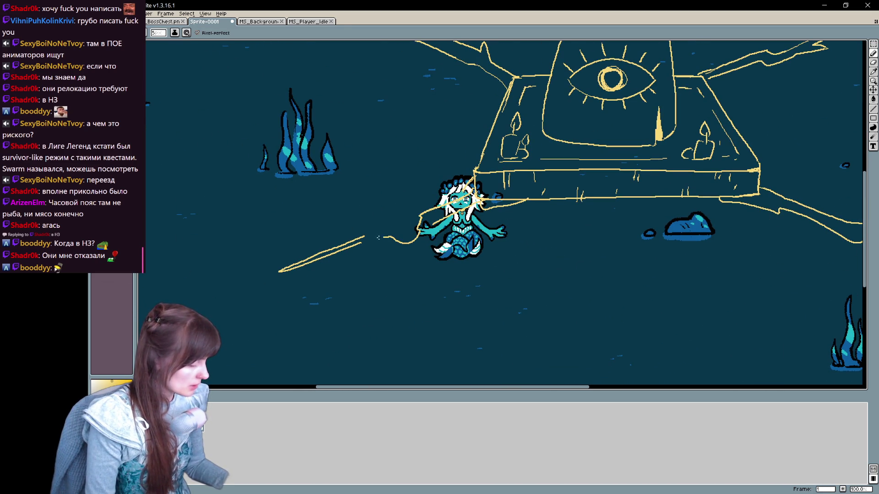
left_click_drag(378, 238, 409, 222)
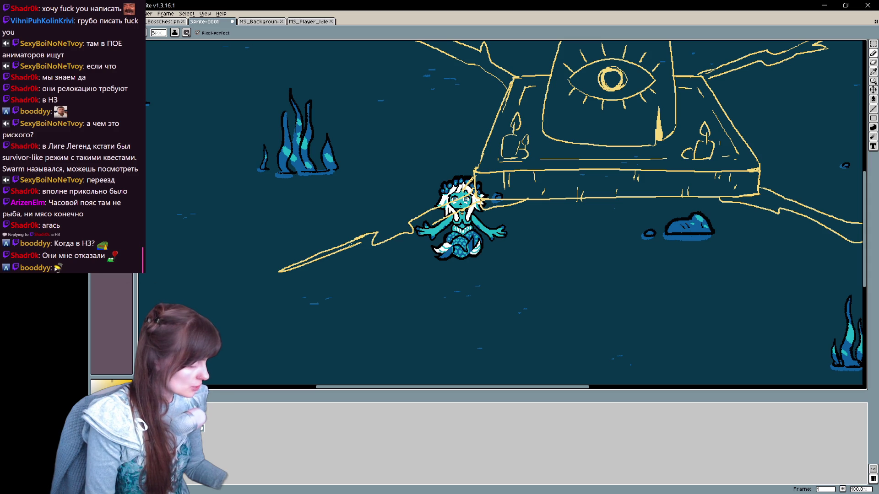
key("b")
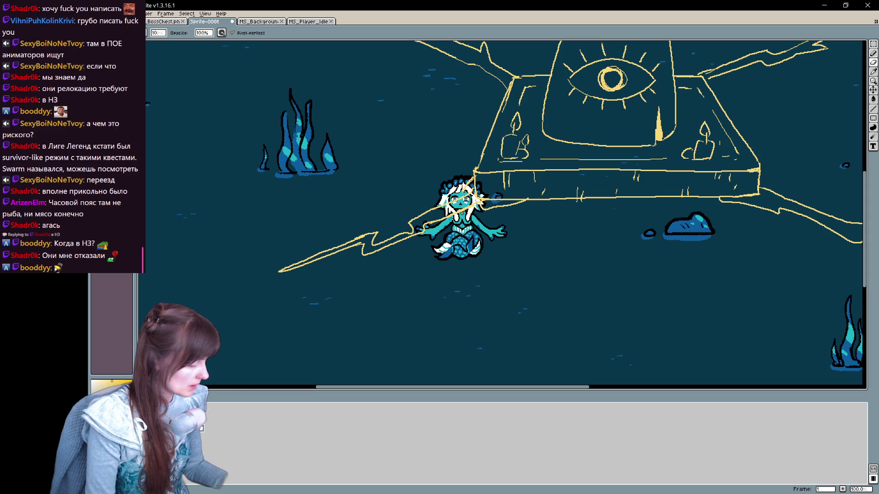
left_click_drag(527, 206, 374, 220)
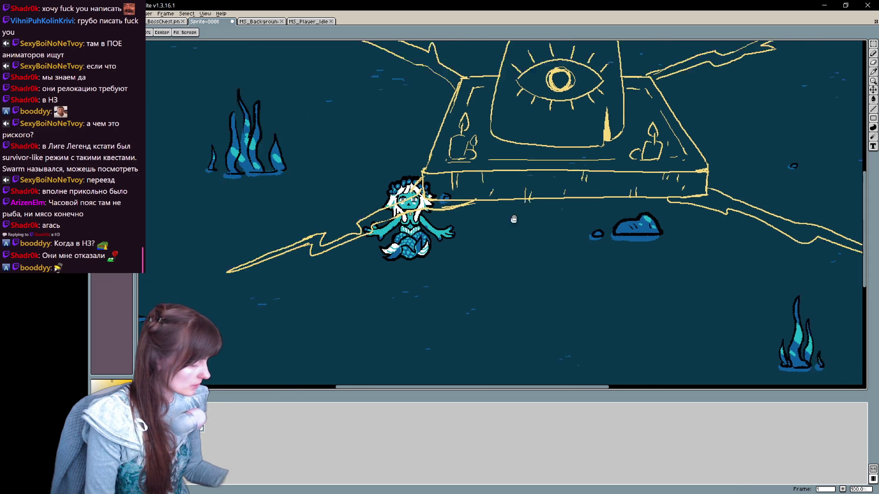
left_click_drag(694, 244, 568, 251)
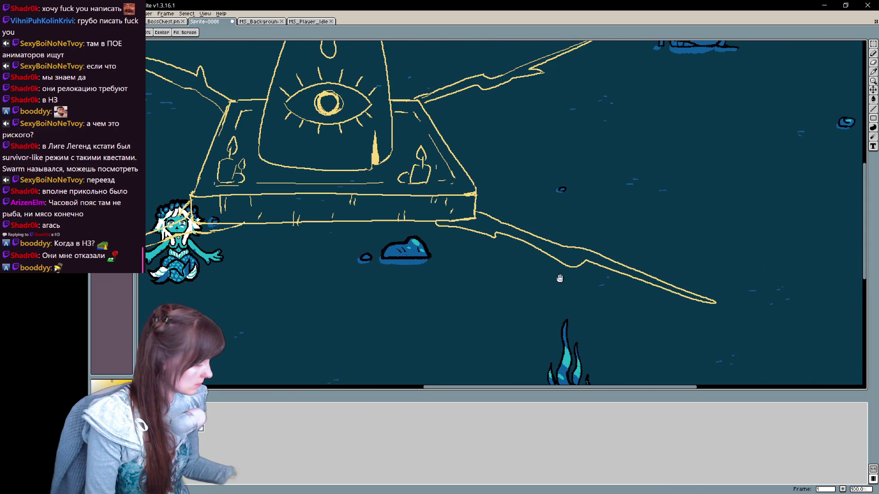
key("b")
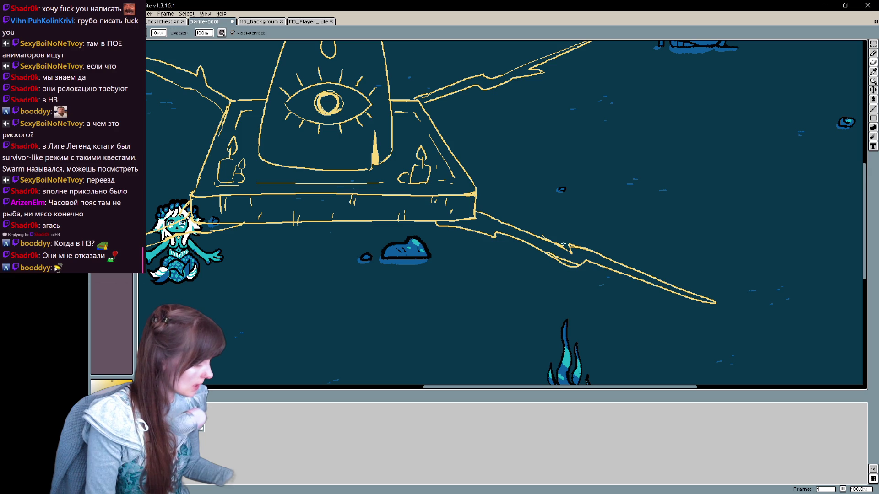
key("e")
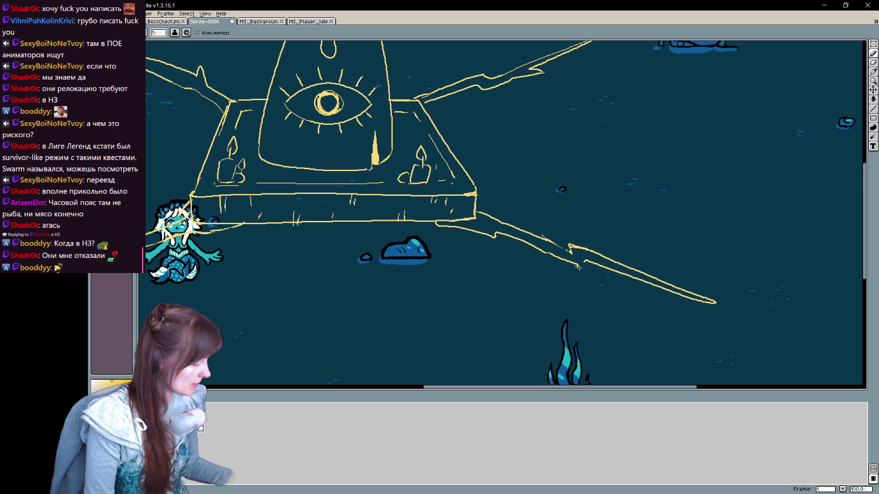
Lasso the upper-left tendril and move it left and down into place
left_click_drag(535, 233, 752, 245)
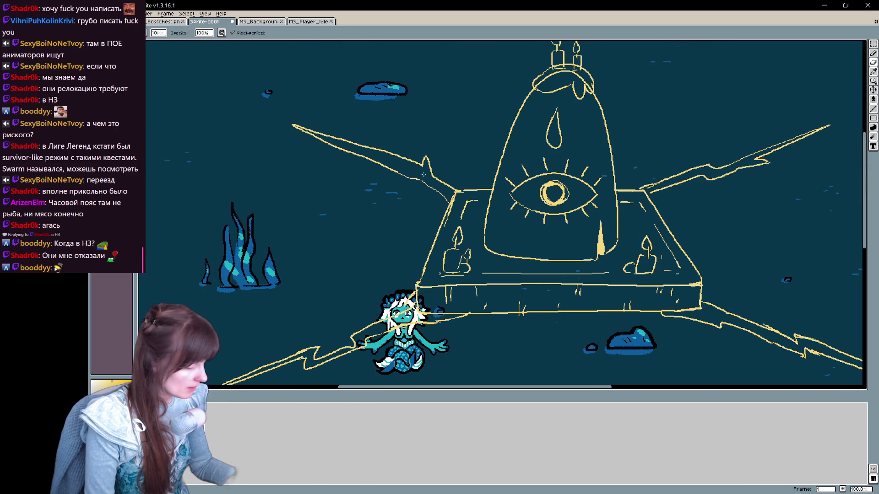
left_click_drag(443, 152, 413, 194)
left_click_drag(348, 199, 392, 233)
mouse_move(405, 202)
left_mouse_down()
mouse_move(433, 157)
mouse_move(394, 192)
left_mouse_up()
key("Return")
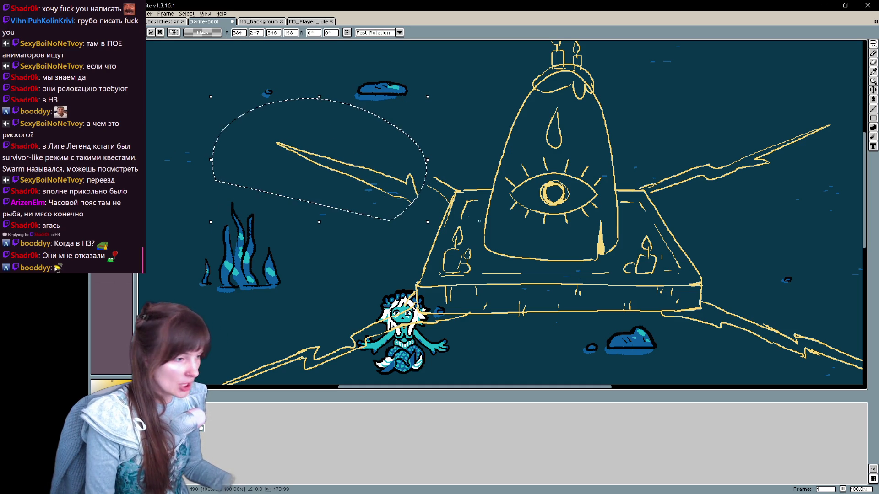
Erase the left tendril's broken joint and redraw a stroke linking it to the altar corner
key("ctrl+d")
left_click_drag(489, 212, 513, 237)
key("e")
left_click_drag(427, 204, 415, 202)
key("b")
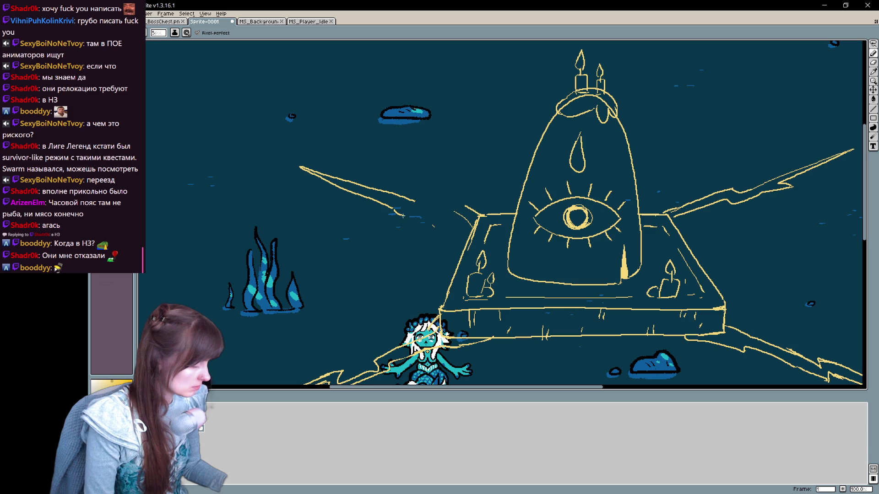
left_click_drag(403, 199, 461, 195)
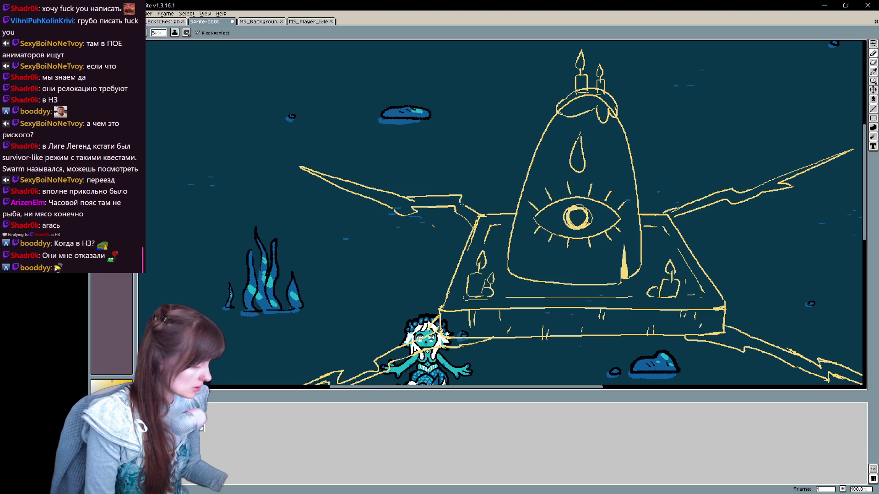
key("e")
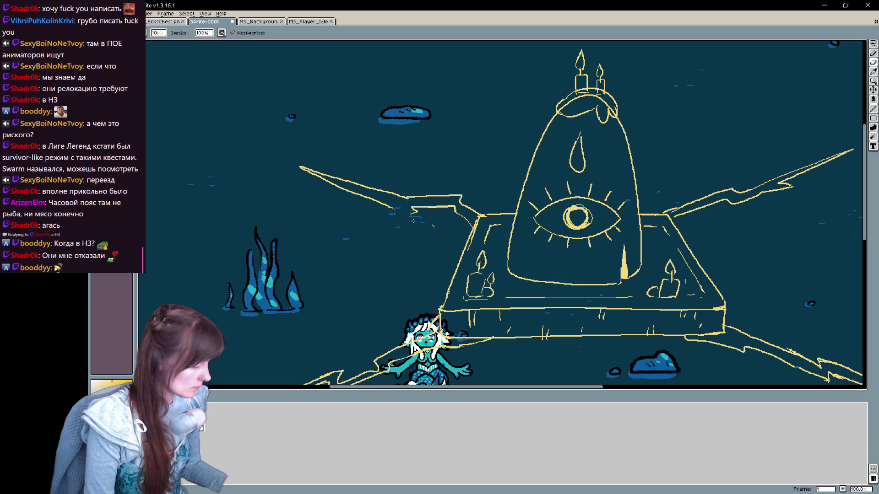
key("b")
mouse_move(508, 206)
left_mouse_down()
mouse_move(469, 236)
mouse_move(534, 215)
left_mouse_up()
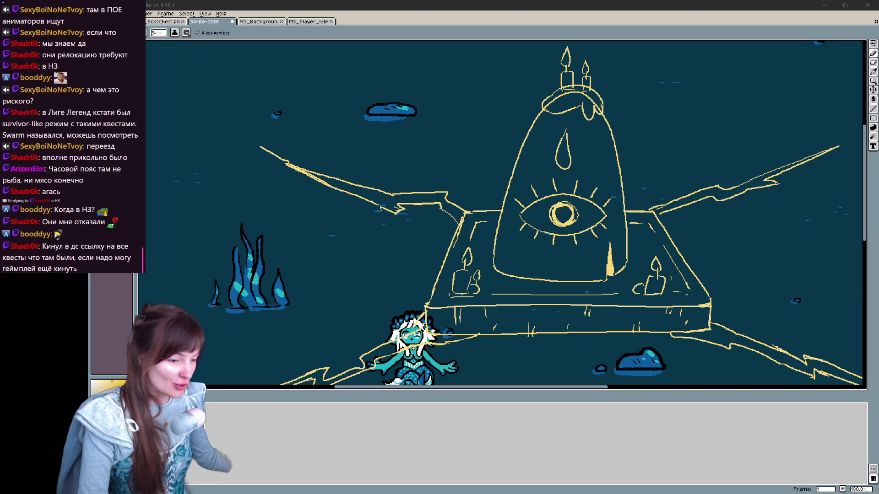
mouse_move(665, 363)
left_mouse_down()
mouse_move(564, 284)
mouse_move(553, 345)
left_mouse_up()
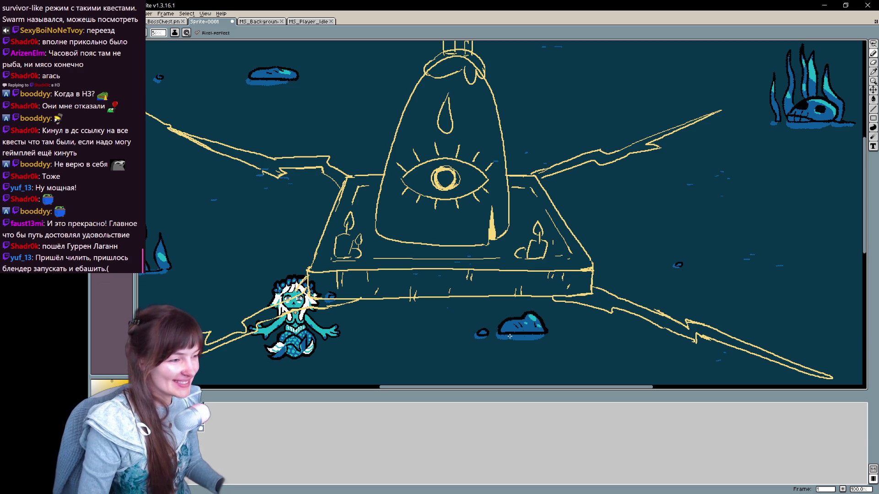
mouse_move(442, 287)
left_mouse_down()
mouse_move(434, 295)
mouse_move(453, 292)
mouse_move(433, 274)
mouse_move(471, 296)
mouse_move(391, 344)
left_mouse_up()
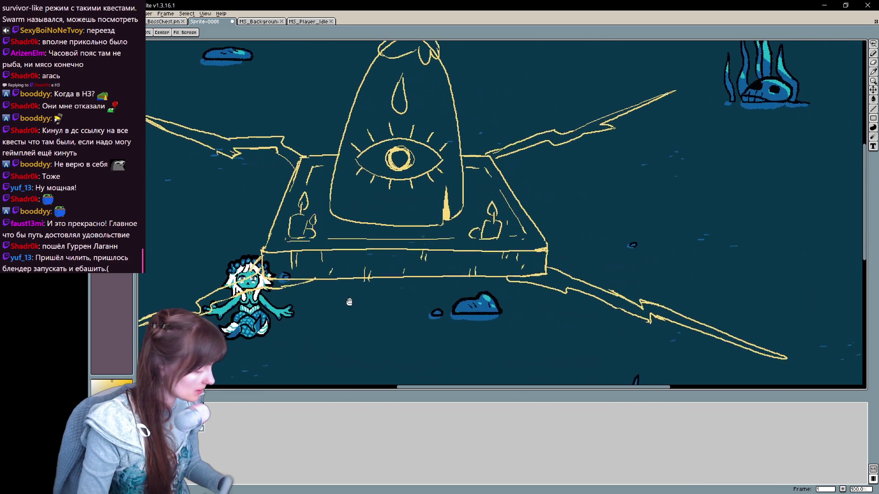
scroll(391, 344, "down", 2)
scroll(359, 307, "down", 1)
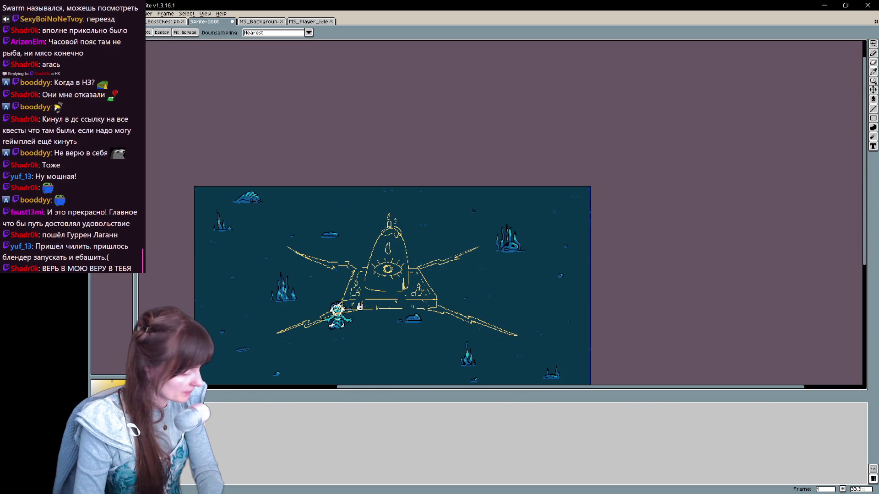
left_click_drag(360, 306, 411, 212)
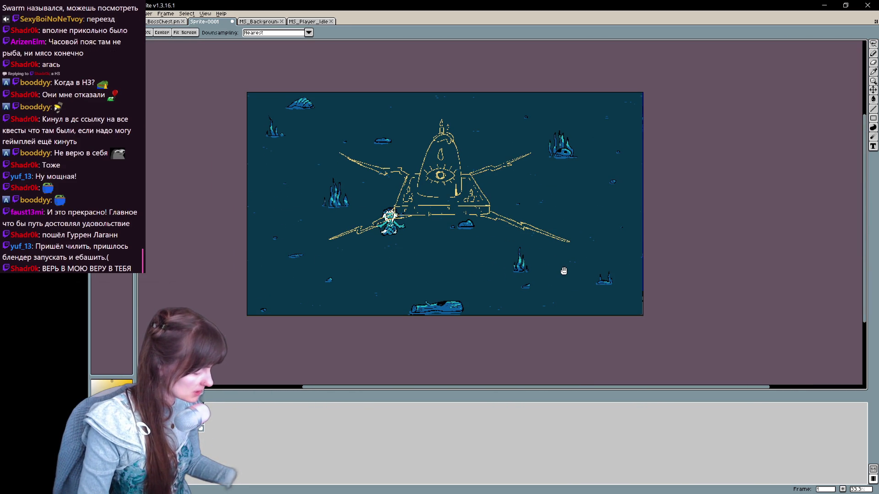
scroll(563, 272, "up", 2)
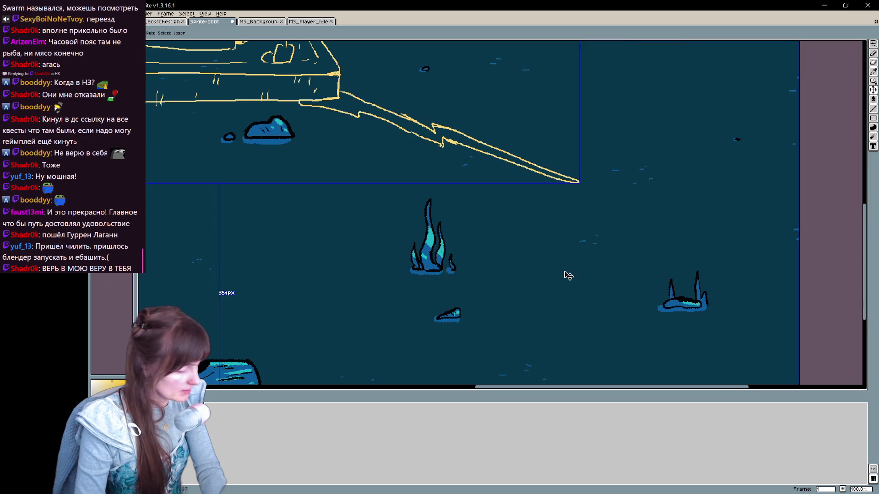
left_click_drag(420, 257, 663, 456)
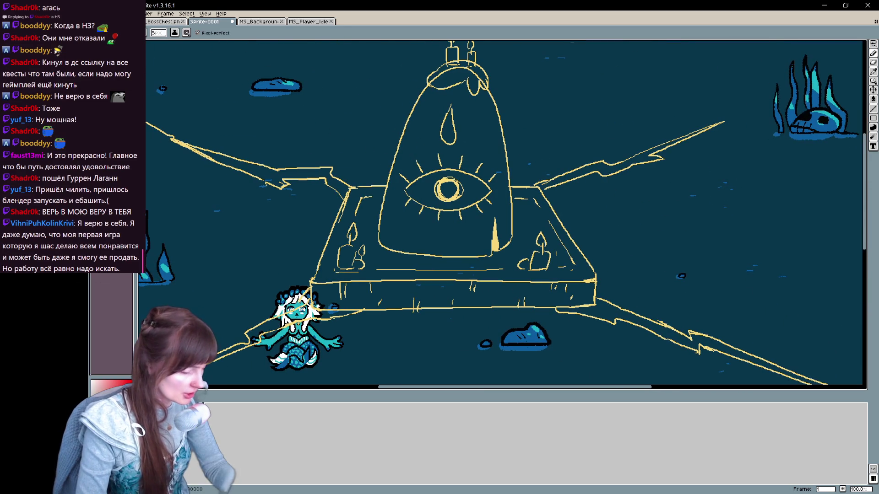
right_click(160, 414)
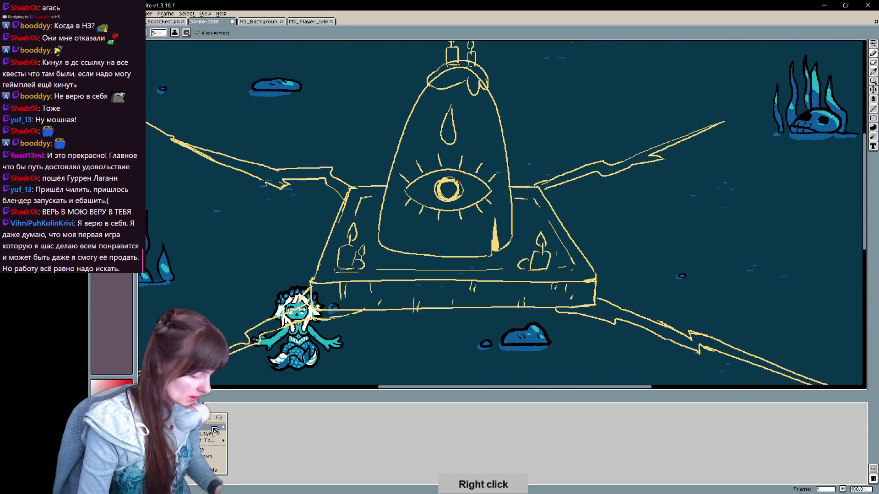
mouse_move(213, 427)
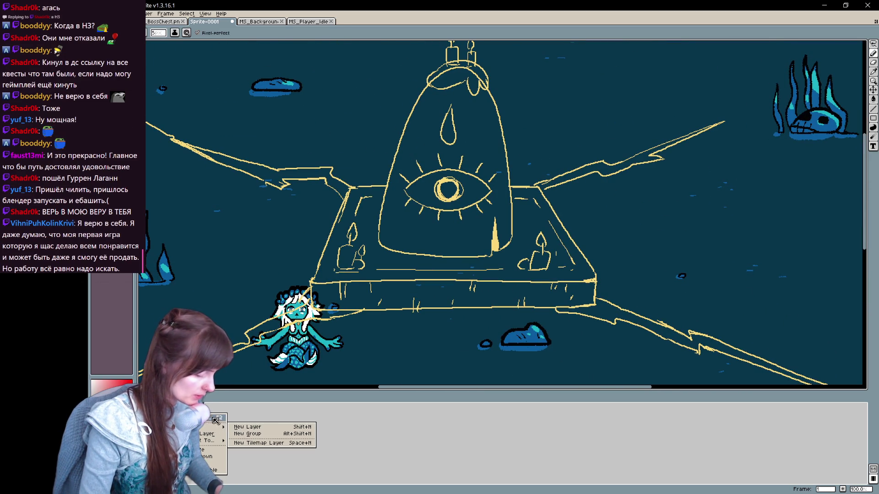
left_click(247, 427)
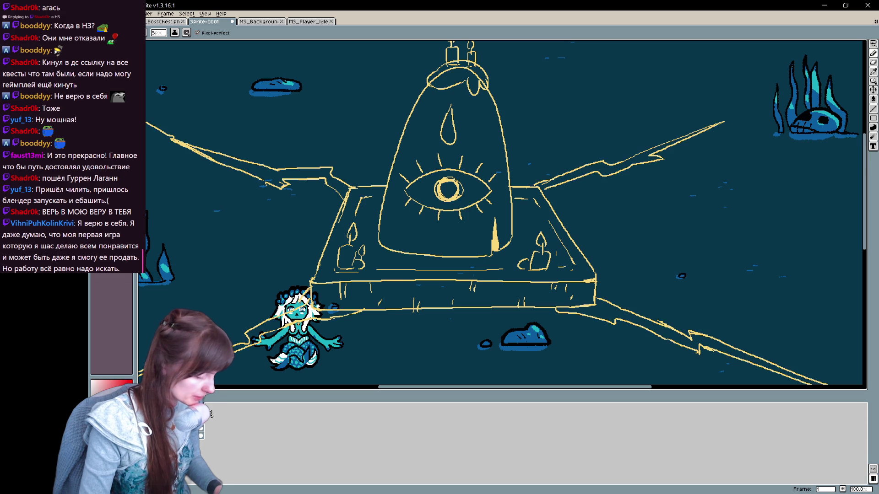
scroll(451, 310, "up", 2)
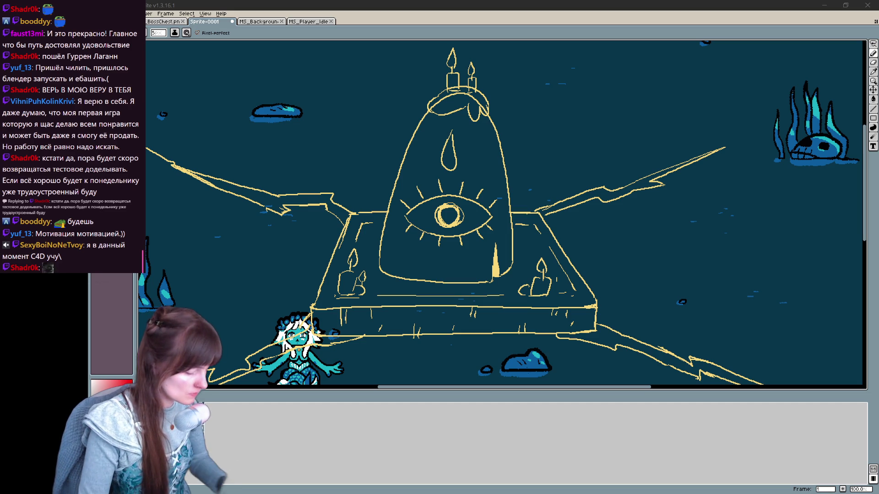
key("space")
left_click_drag(617, 159, 578, 194)
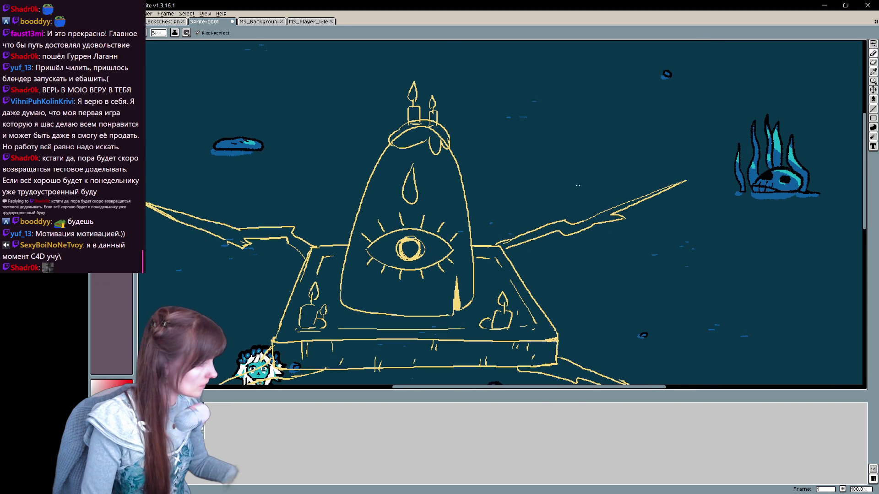
key("v")
key("b")
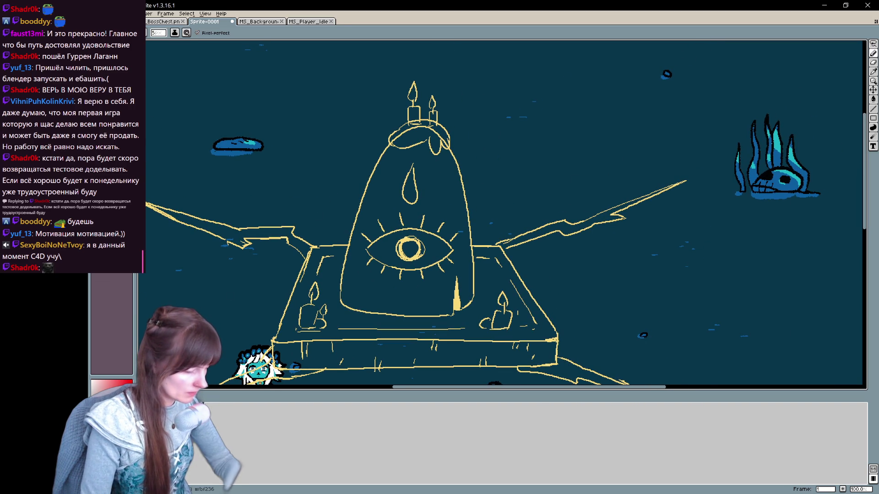
left_click(96, 32)
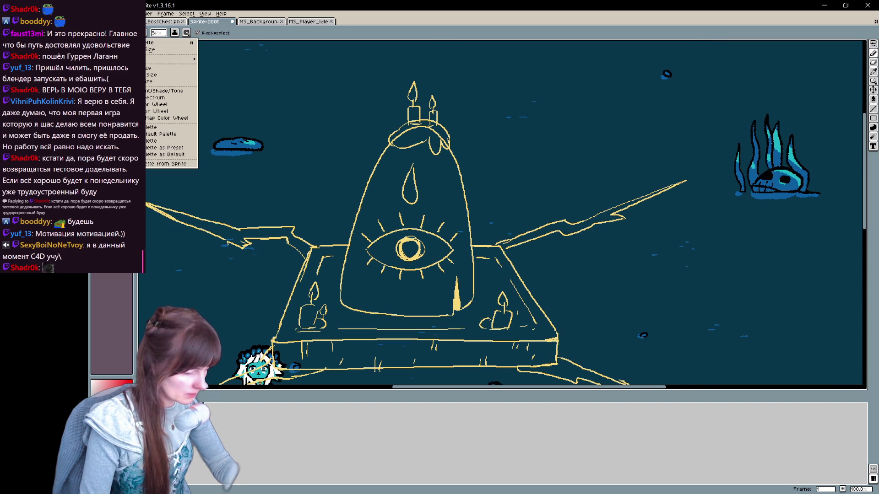
Pick the sketch yellow as both foreground and background drawing colours
key("g")
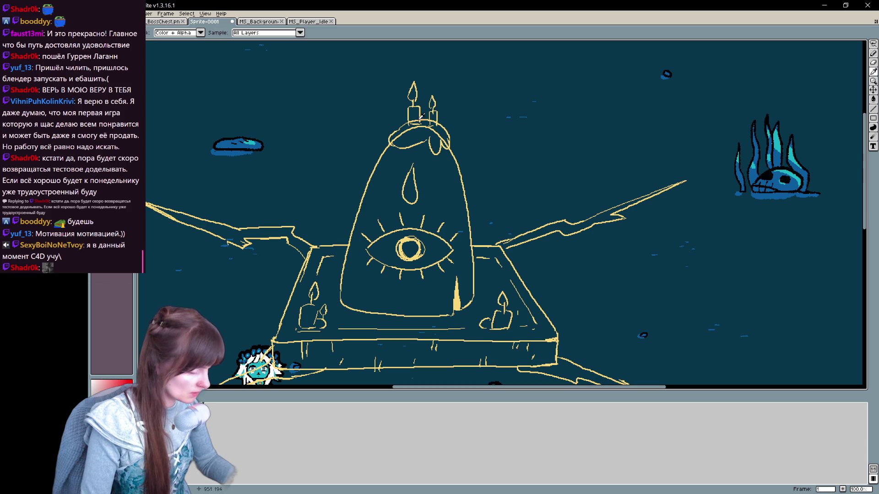
left_click(412, 113, "alt")
right_click(402, 252, "alt")
key("b")
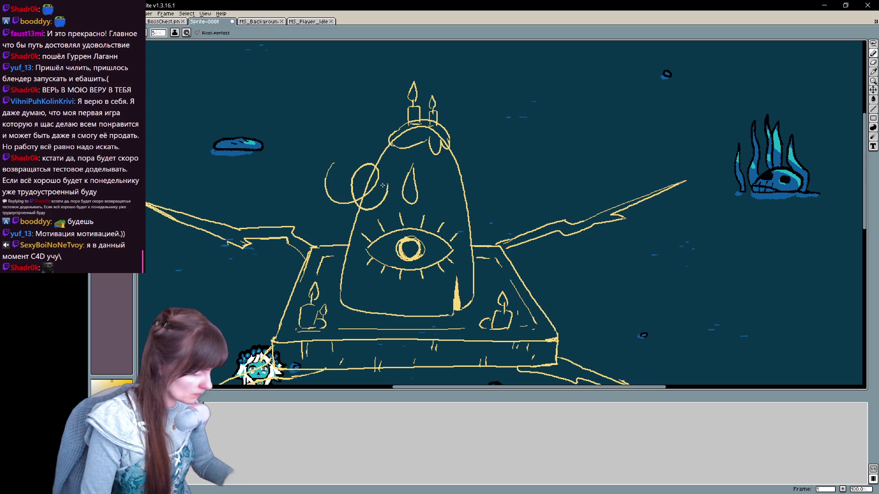
Load the mermaid_palette.aseprite file from the project's assets as the palette
left_click(127, 32)
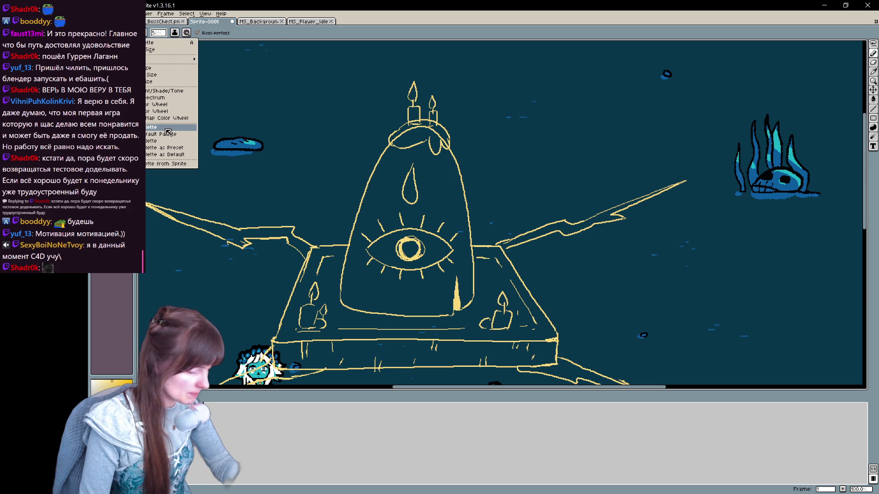
left_click(188, 129)
mouse_move(466, 106)
left_mouse_down()
mouse_move(457, 210)
mouse_move(466, 190)
left_mouse_up()
left_click(255, 212)
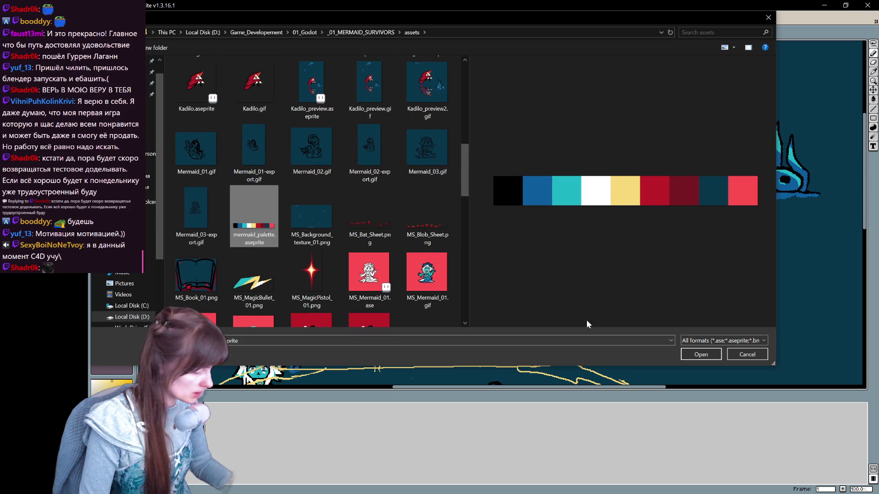
left_click(701, 355)
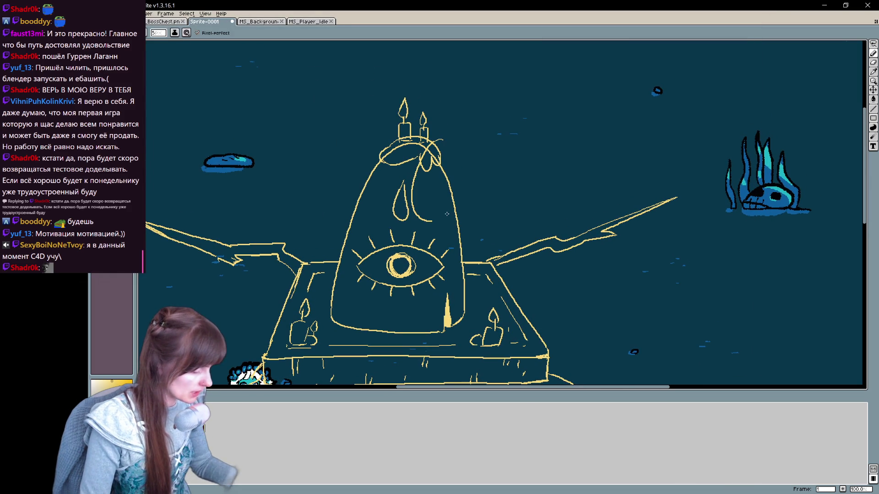
Sketch a tall slanted pole rising from the altar's left corner, undoing a stray stroke
left_click_drag(484, 298, 544, 214)
left_click_drag(583, 253, 529, 292)
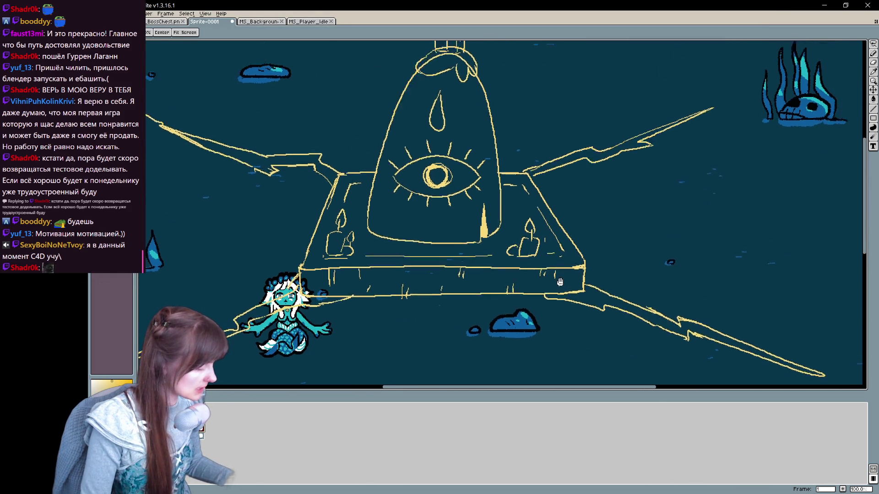
left_click_drag(570, 227, 574, 260)
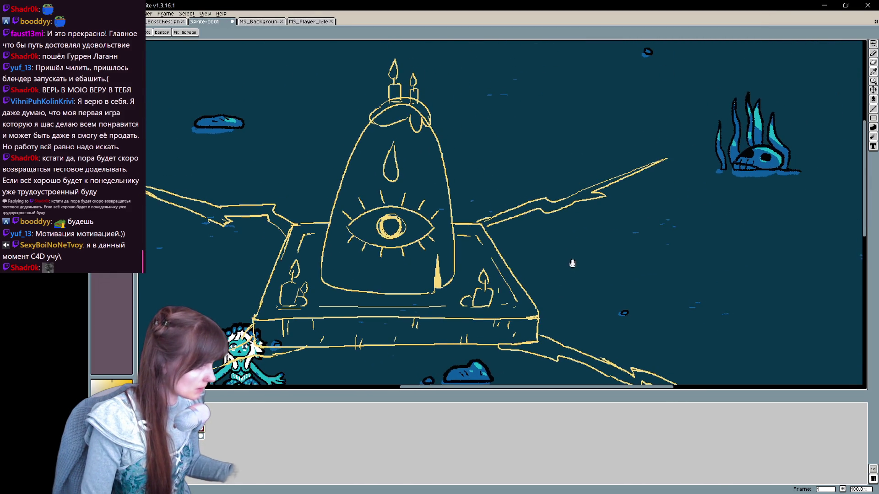
left_click_drag(241, 268, 215, 150)
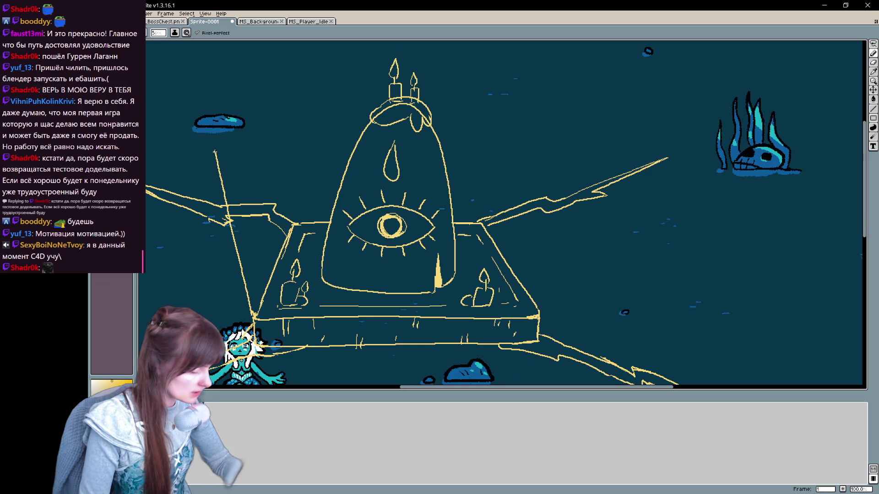
left_click_drag(236, 201, 222, 151)
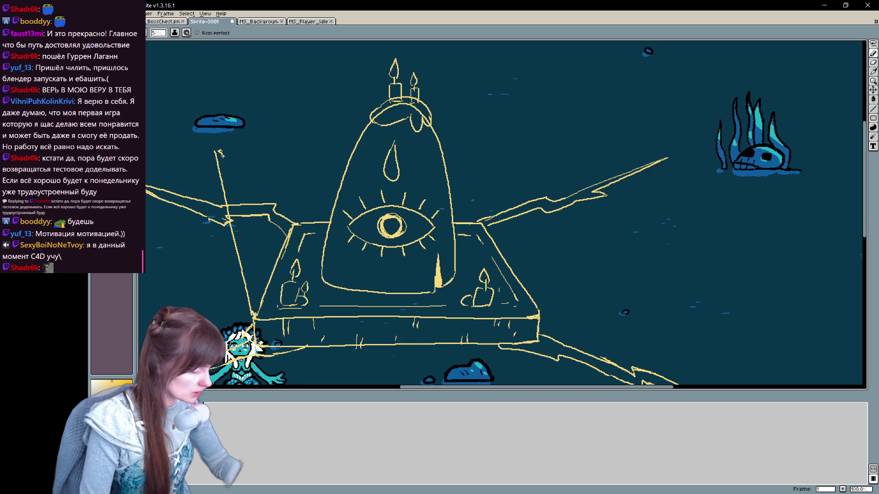
key("space")
left_click_drag(359, 220, 462, 196)
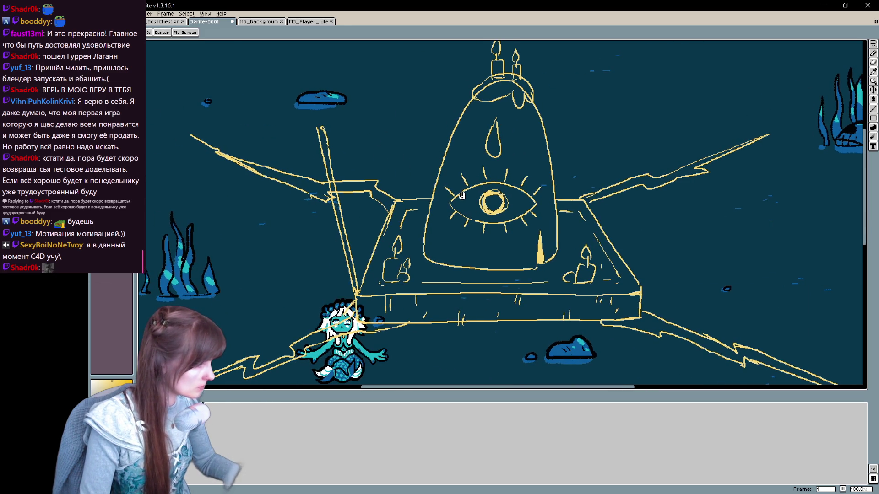
mouse_move(316, 130)
left_mouse_down()
mouse_move(315, 232)
mouse_move(328, 248)
mouse_move(304, 253)
left_mouse_up()
key("ctrl+z")
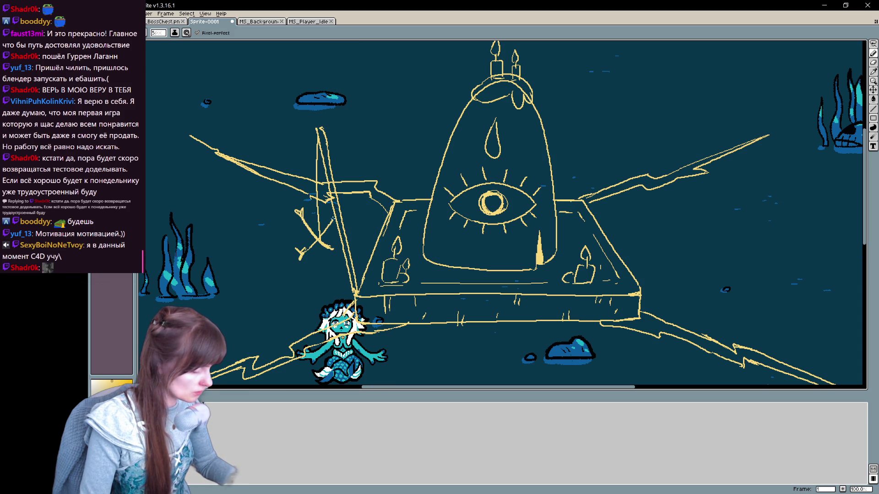
left_click_drag(332, 254, 203, 273)
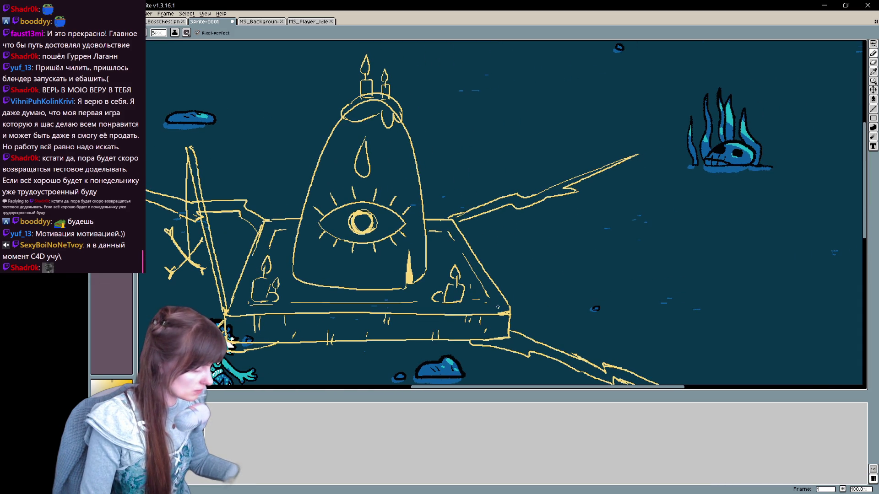
Sketch the right pole with a short line for a dangling skull
left_click_drag(545, 223, 506, 311)
left_click_drag(544, 224, 547, 256)
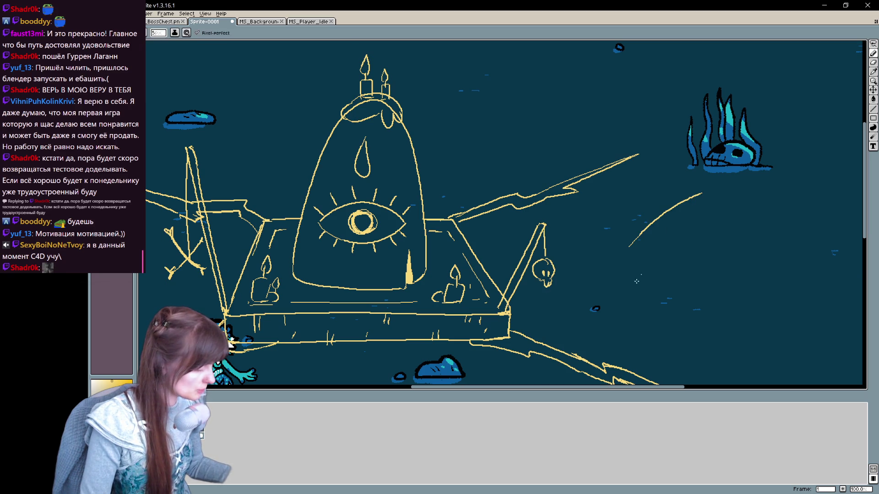
left_click_drag(668, 254, 767, 220)
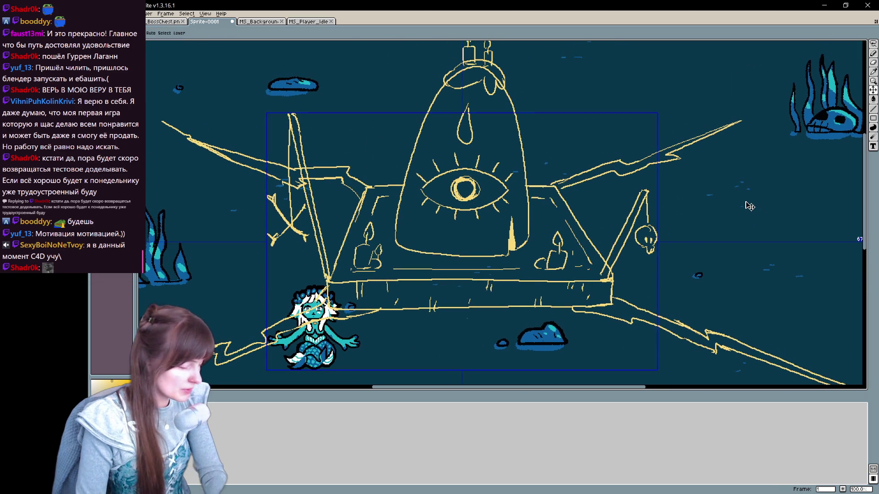
scroll(745, 201, "down", 2)
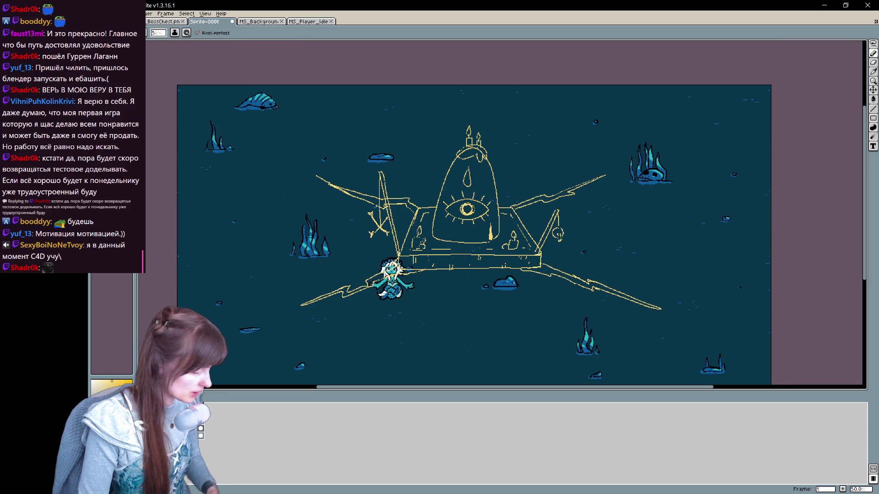
Toggle the background and mermaid layers off and on to judge the altar against the scene
left_click(153, 422)
left_click(152, 422)
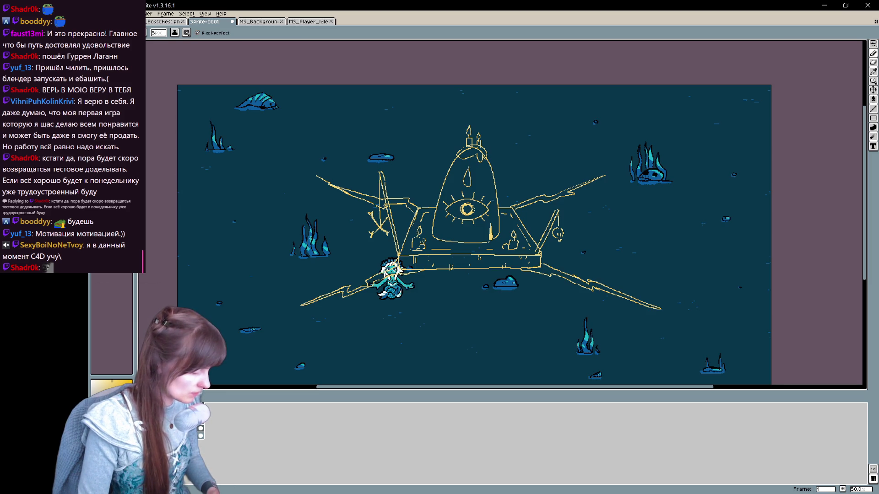
left_click(153, 422)
left_click(153, 423)
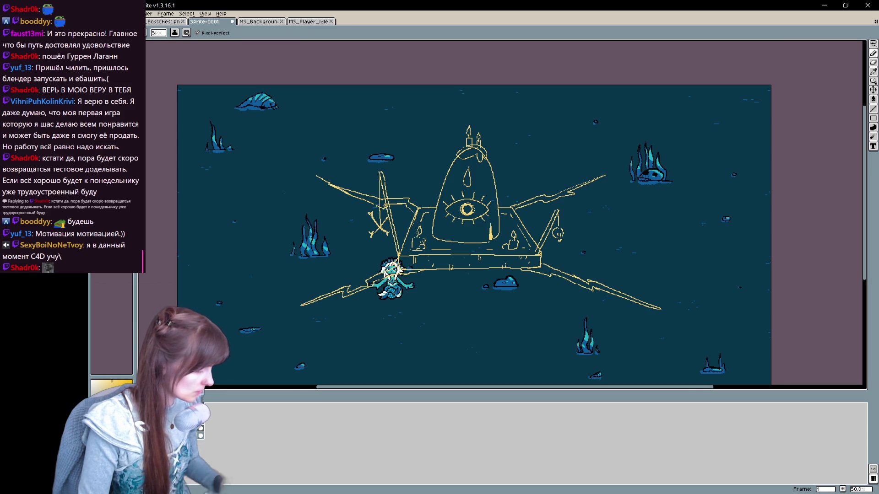
key("space")
mouse_move(553, 205)
left_mouse_down()
mouse_move(535, 218)
mouse_move(539, 189)
left_mouse_up()
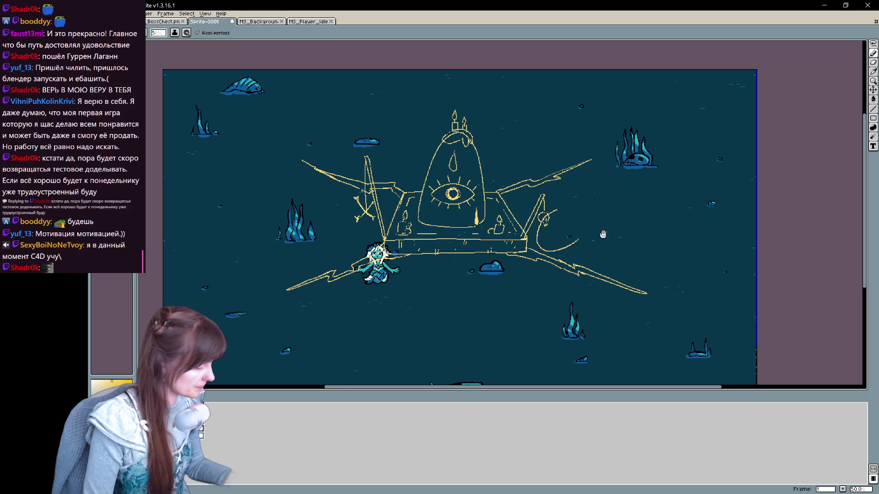
Undo the last hook stroke and flick undo/redo to compare the sketch
key("ctrl+z")
scroll(515, 224, "up", 2)
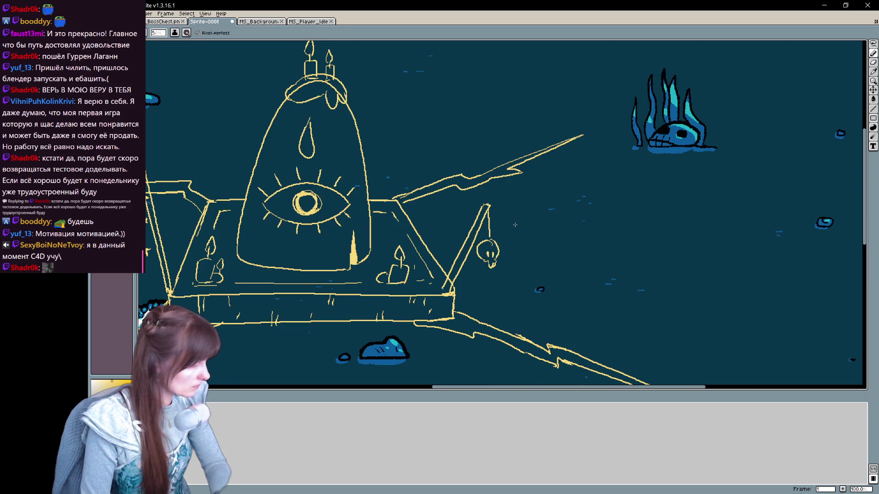
scroll(618, 275, "down", 1)
scroll(627, 280, "down", 1)
mouse_move(627, 280)
left_mouse_down()
mouse_move(661, 280)
mouse_move(659, 288)
left_mouse_up()
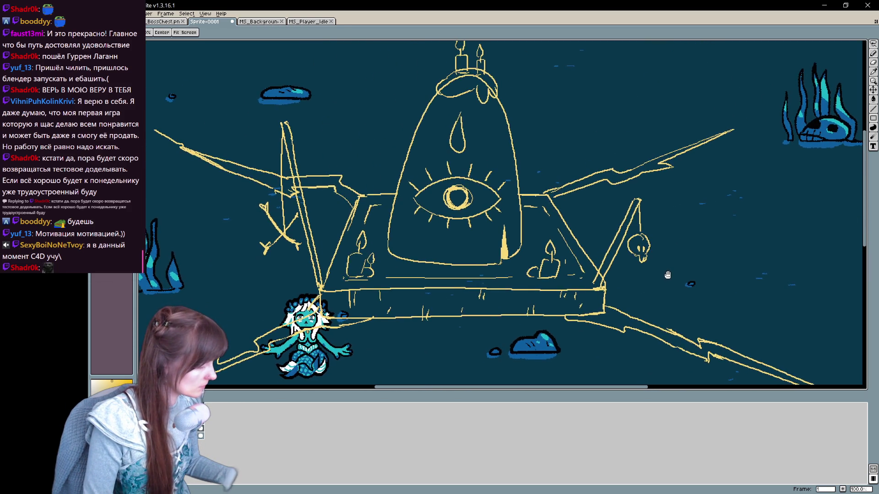
key("ctrl+z")
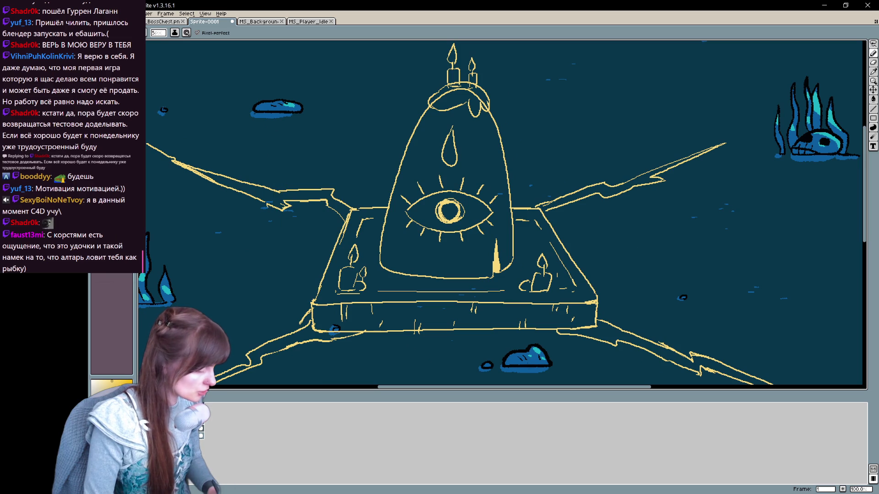
key("ctrl+y")
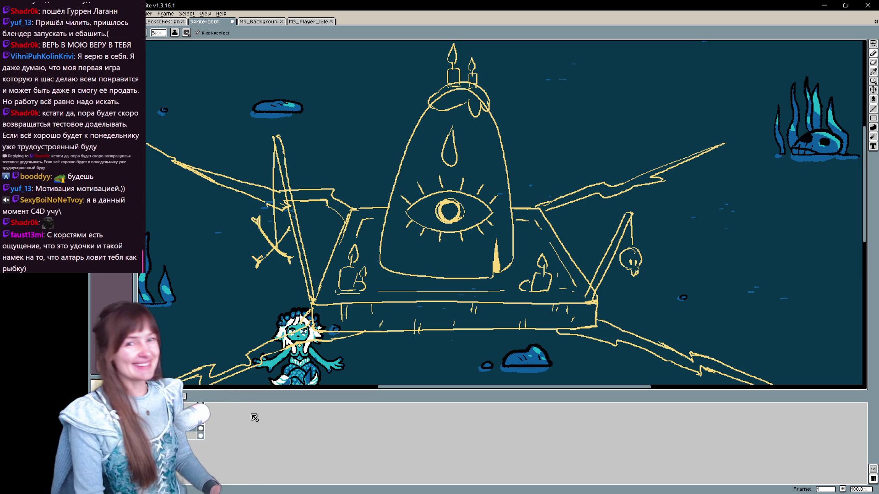
Lasso and delete the left pole with crossbeams, then the right pole with its skull
key("m")
mouse_move(310, 302)
left_mouse_down()
mouse_move(319, 275)
mouse_move(230, 261)
mouse_move(312, 303)
left_mouse_up()
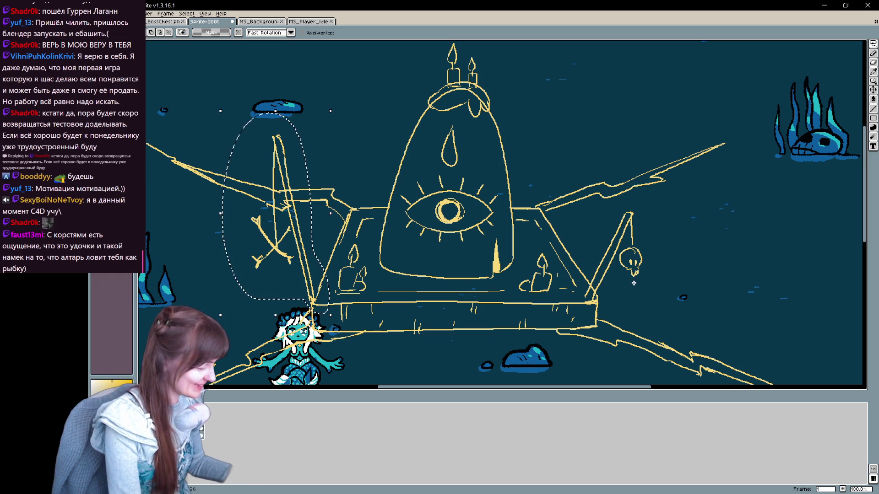
key("Delete")
left_click_drag(634, 282, 592, 317)
key("Delete")
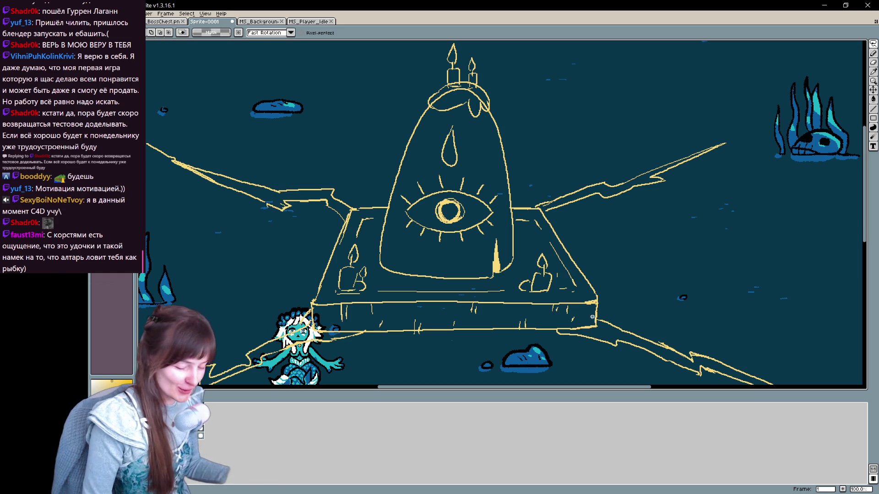
key("space")
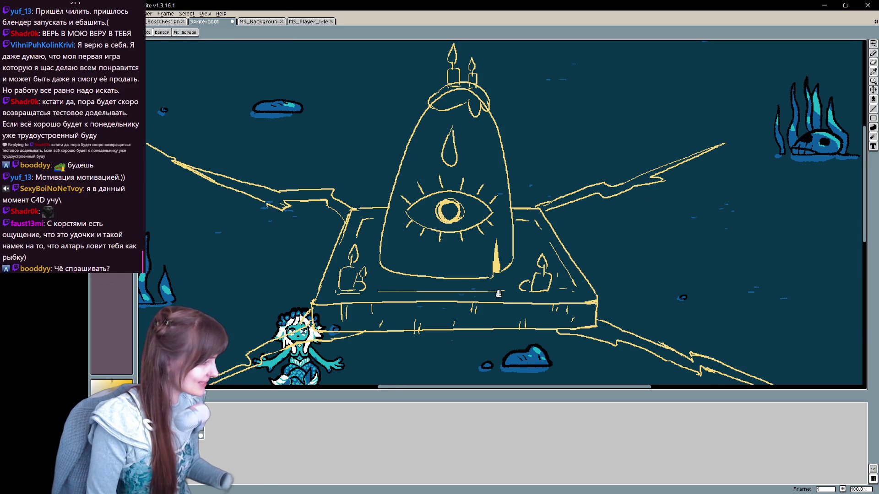
mouse_move(499, 294)
left_mouse_down()
mouse_move(520, 334)
mouse_move(483, 273)
left_mouse_up()
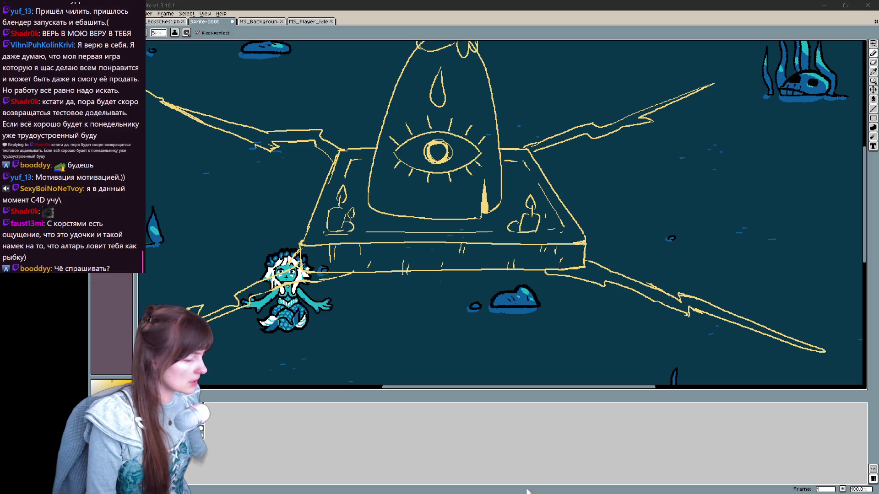
Switch to the Firefox window with the Pinterest incense-burner shrine pin
key("alt+Tab")
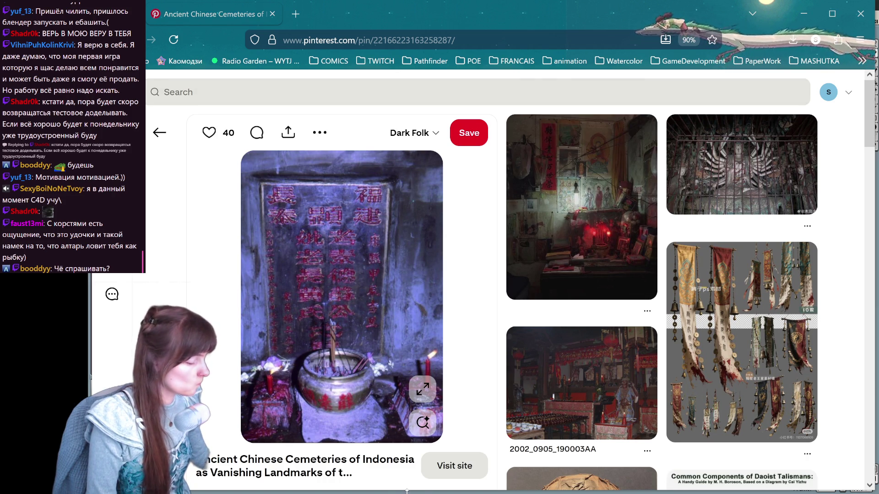
mouse_move(341, 297)
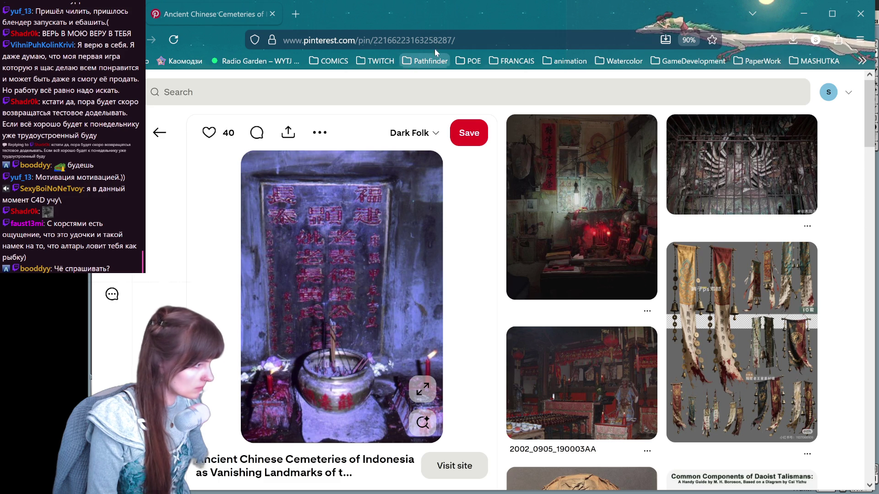
Shrink the browser window and switch back to the Aseprite altar sketch
left_click_drag(413, 24, 375, 68)
key("alt+Tab")
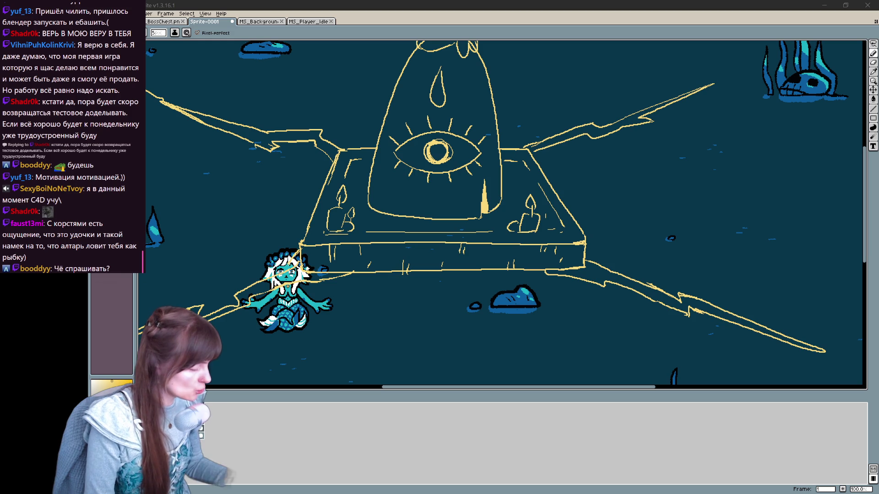
Lasso a freehand selection around the altar and make it transformable
key("v")
key("b")
scroll(567, 229, "up", 1)
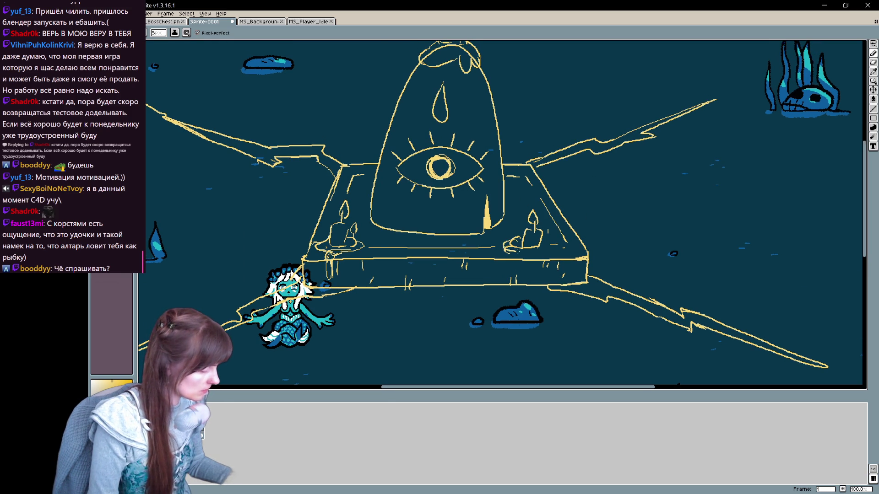
key("e")
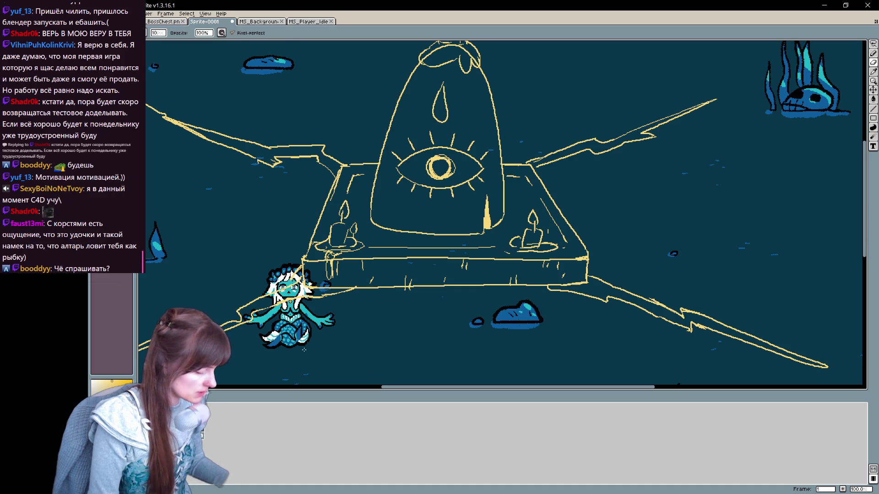
key("q")
left_click_drag(556, 267, 359, 296)
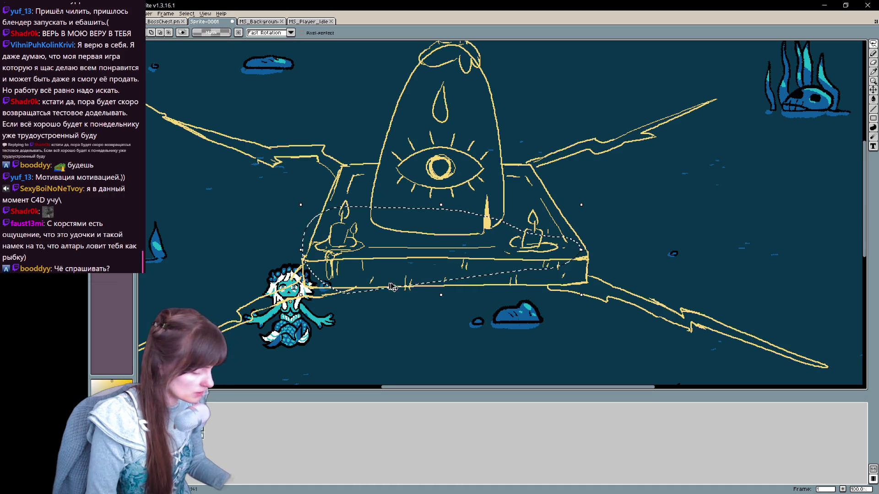
key("ctrl+t")
Toggle the sketch and mermaid layers to compare, then drop the altar selection
right_click(185, 420)
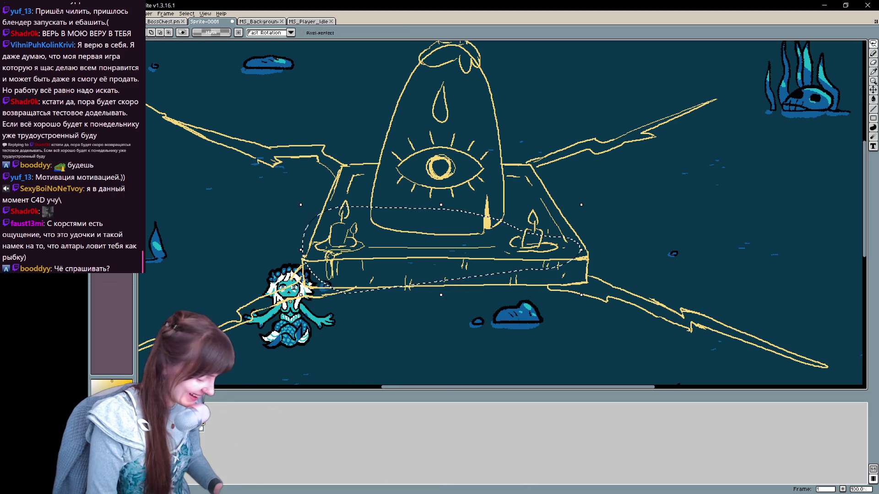
left_click(206, 421)
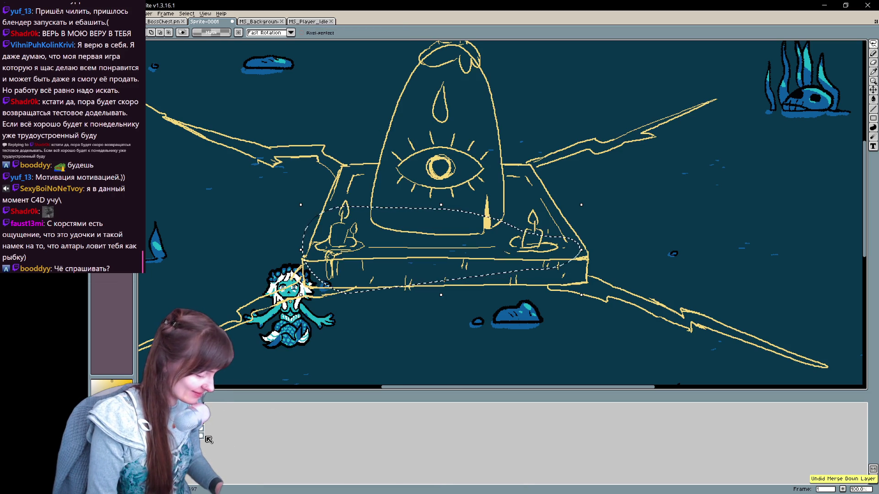
left_click(201, 432)
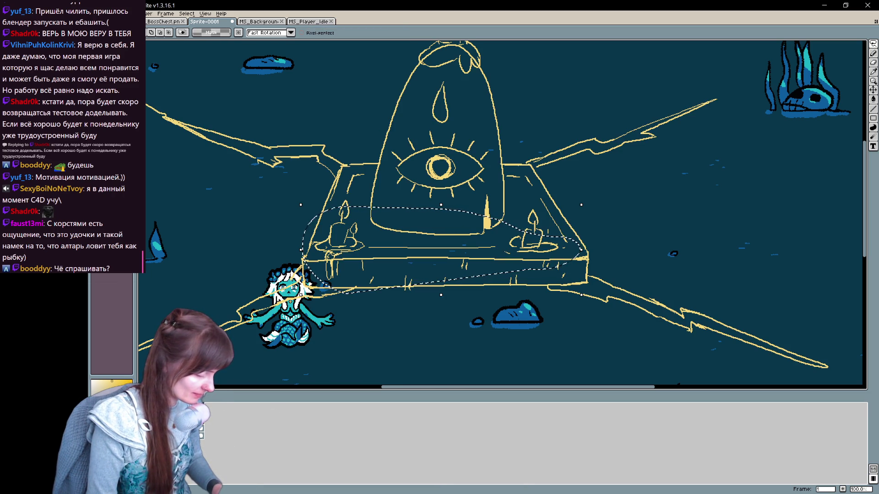
left_click(201, 426)
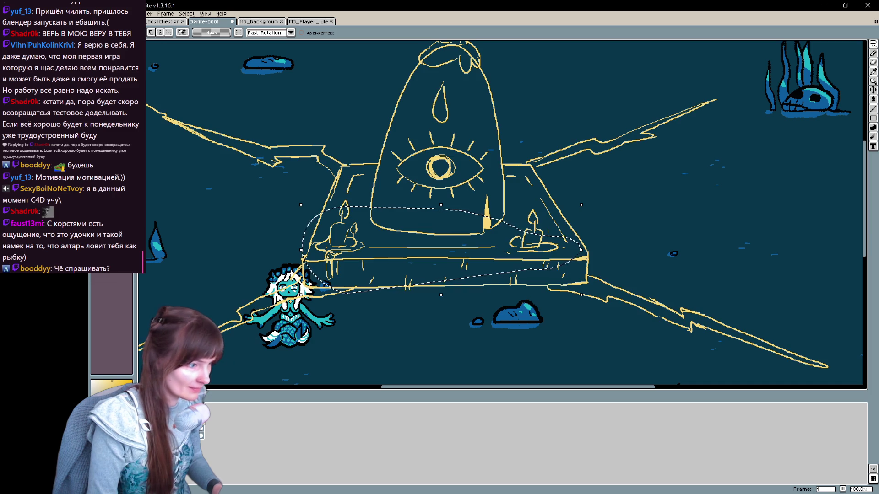
key("ctrl+d")
Add a fine pencil stroke along the base of the right candle
key("b")
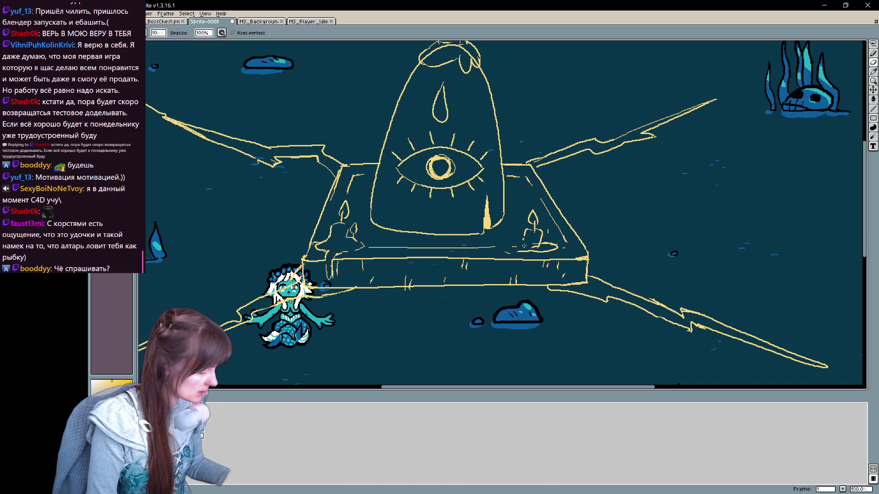
key("b")
left_click_drag(522, 242, 540, 248)
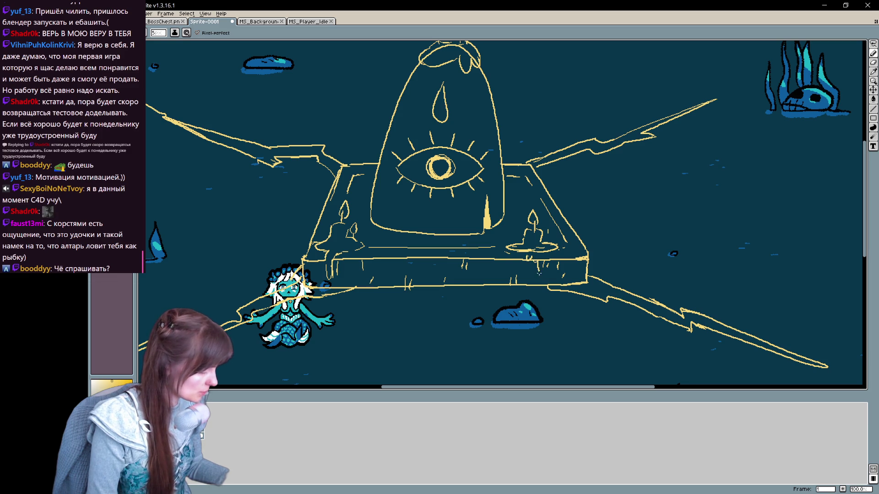
Draw an arched candle with wax drips on the altar slab, alternating pencil and eraser
left_click_drag(488, 251, 486, 267)
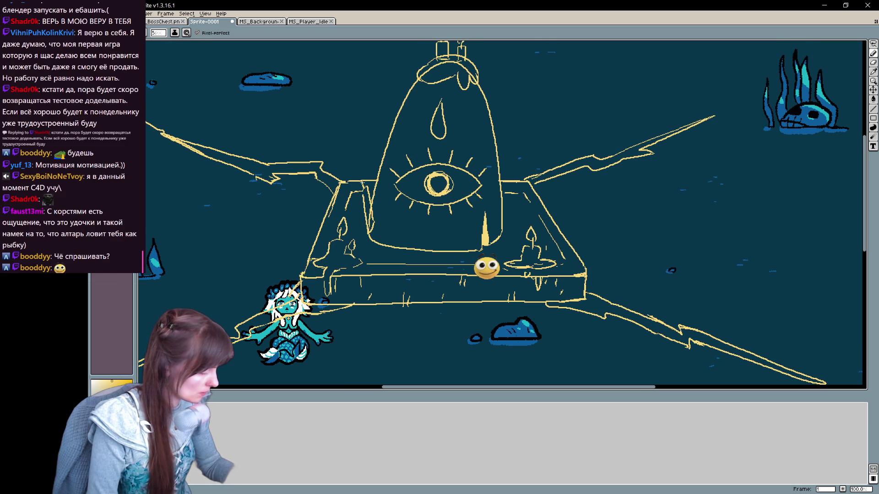
left_click_drag(372, 236, 383, 235)
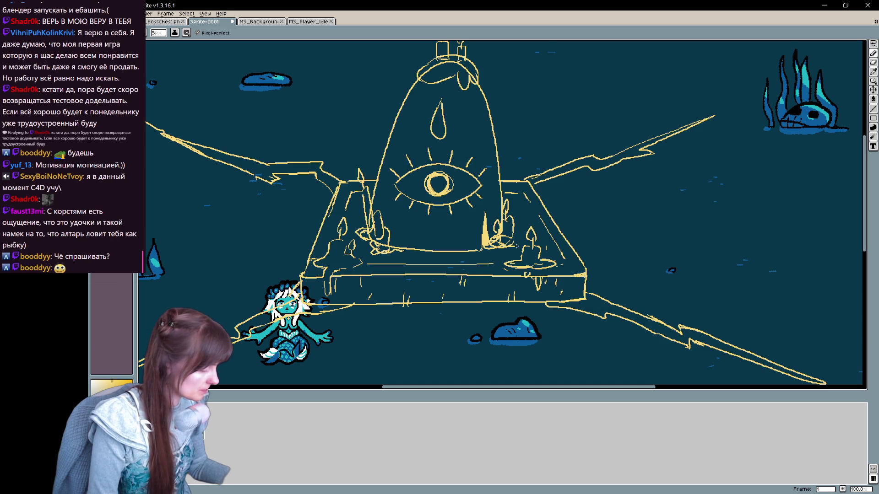
left_click_drag(520, 218, 521, 228)
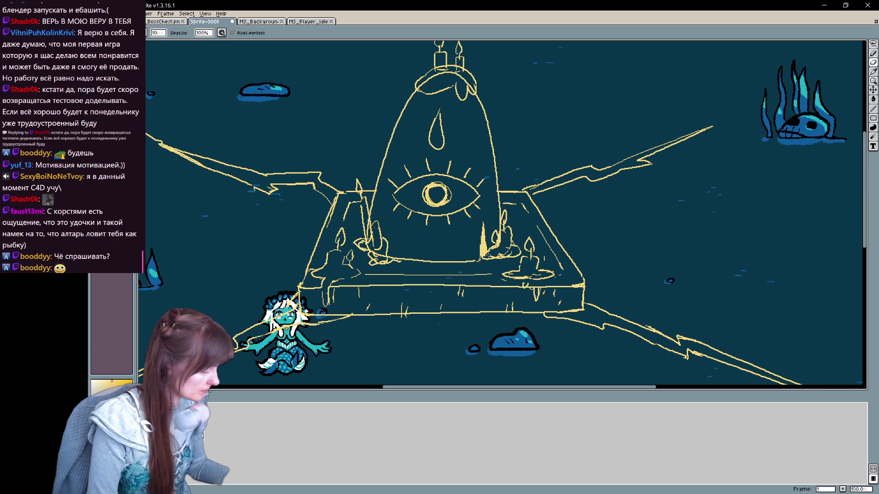
key("e")
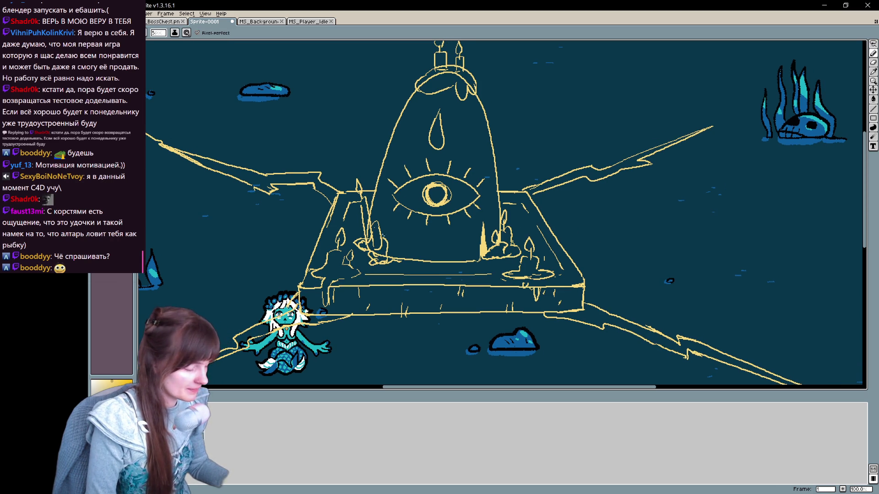
key("b")
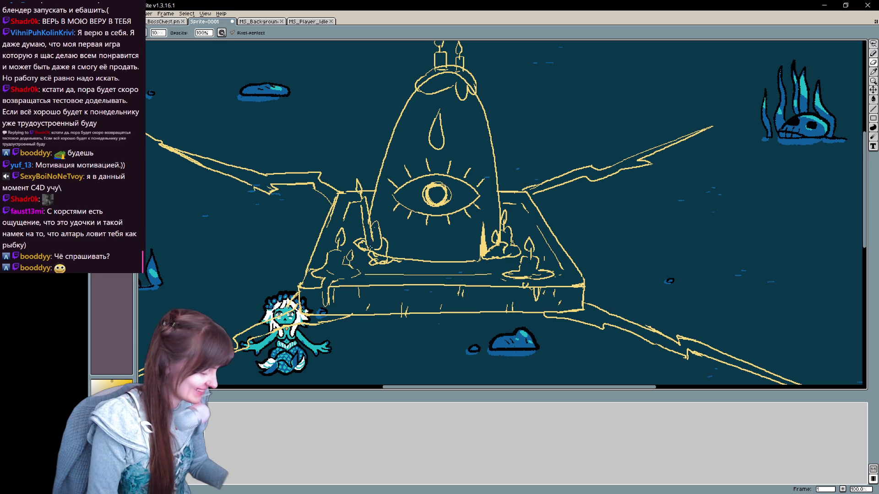
key("e")
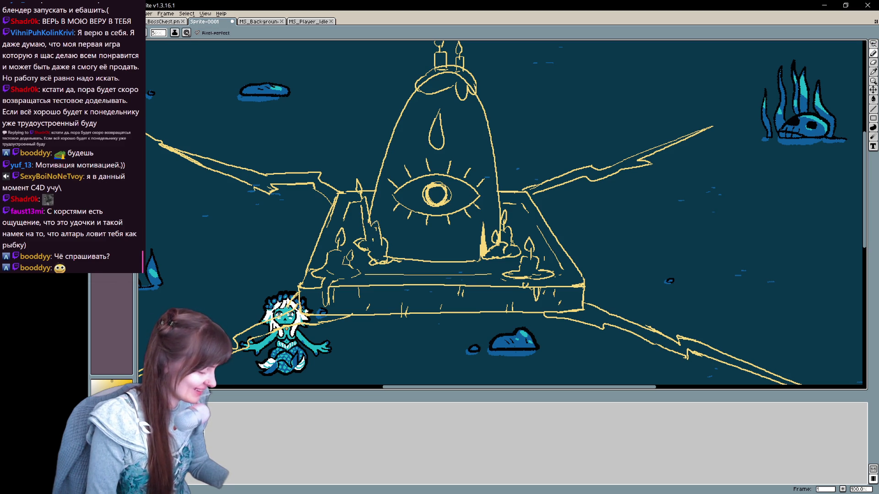
left_click_drag(448, 74, 419, 110)
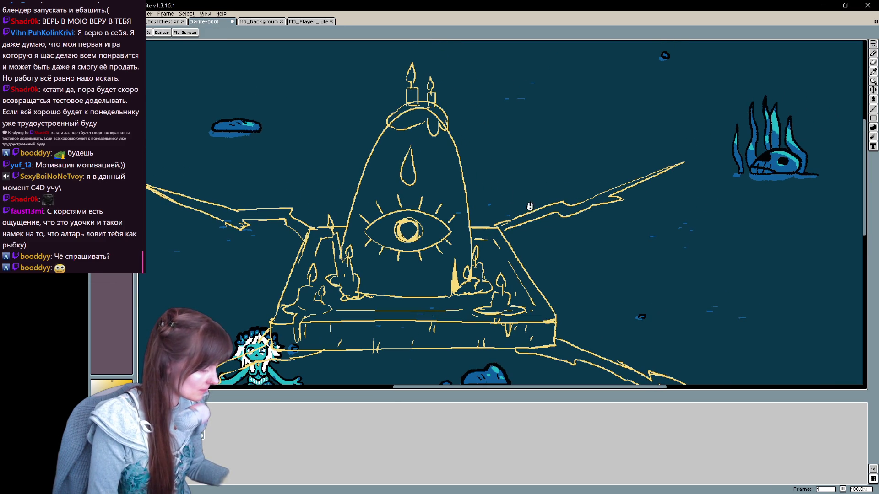
key("b")
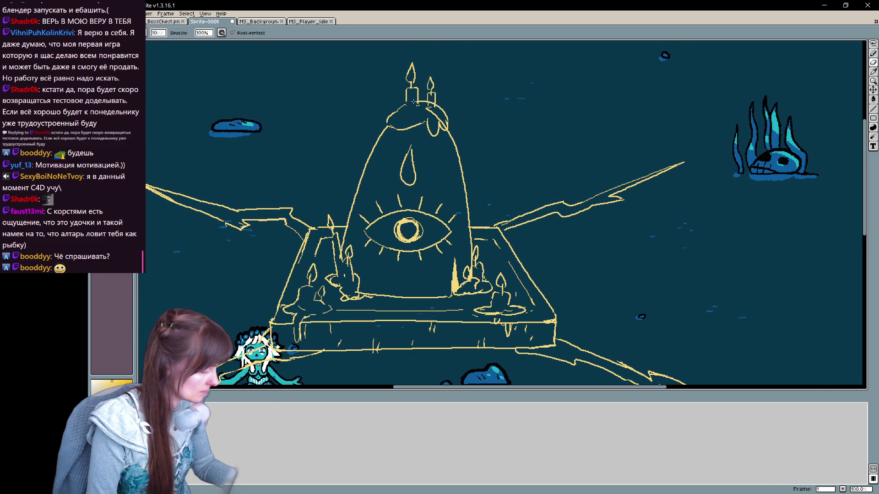
scroll(472, 253, "down", 2)
scroll(472, 253, "up", 2)
left_click_drag(471, 253, 592, 178)
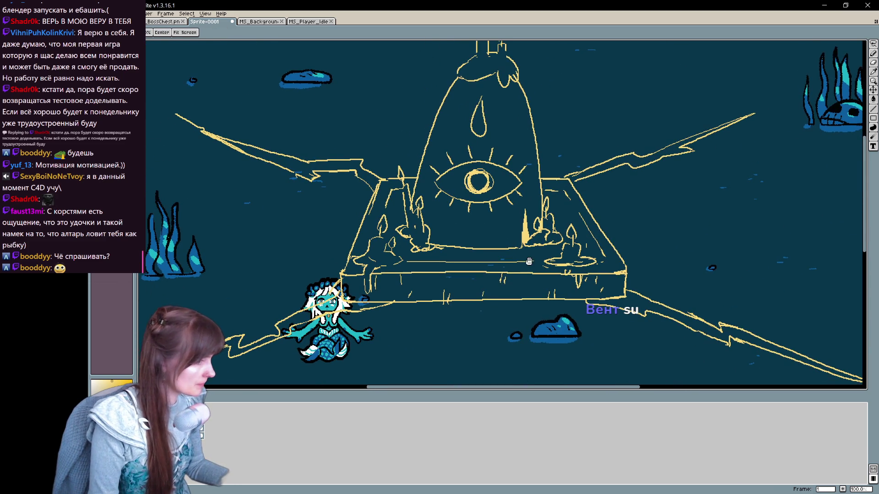
Pan between the shrine top and altar slab to check the candle drips
left_click_drag(593, 178, 581, 179)
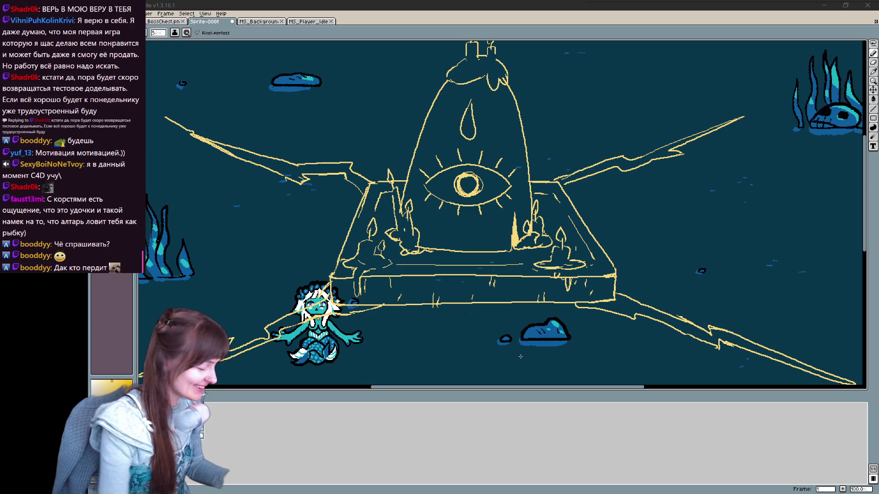
scroll(509, 297, "right", 1)
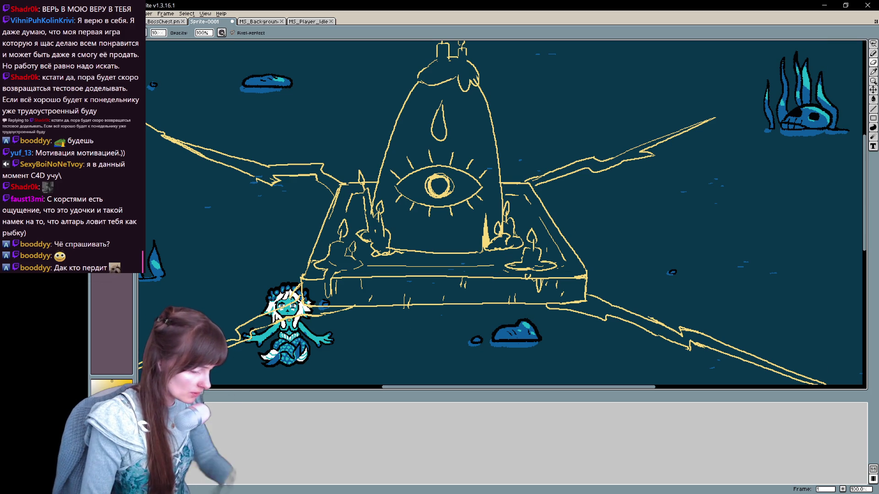
left_click_drag(440, 206, 396, 275)
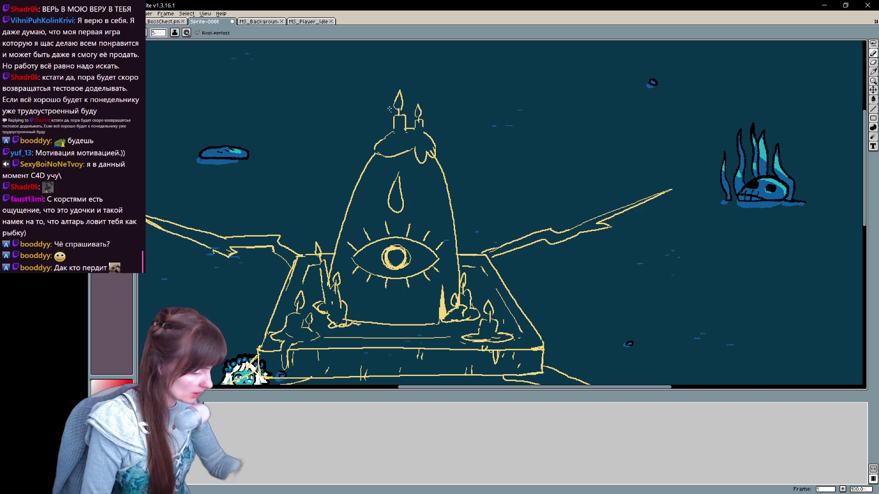
mouse_move(423, 311)
left_mouse_down()
mouse_move(486, 274)
mouse_move(424, 236)
left_mouse_up()
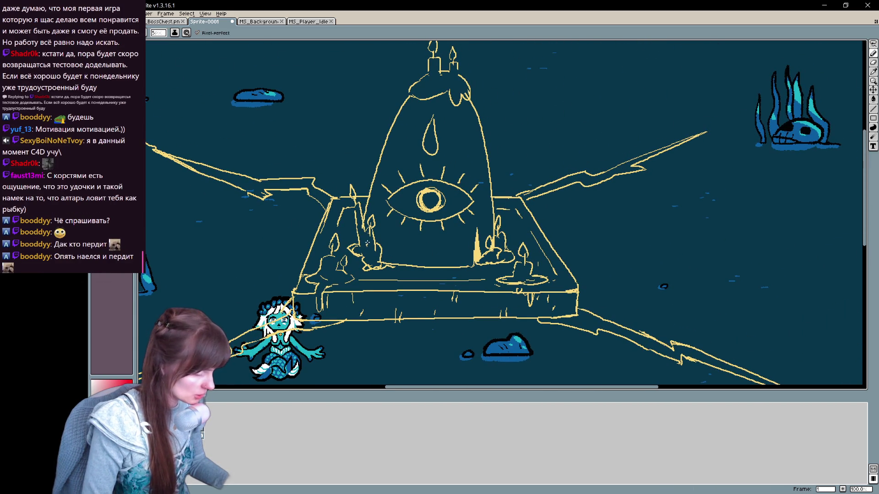
left_click_drag(366, 241, 455, 238)
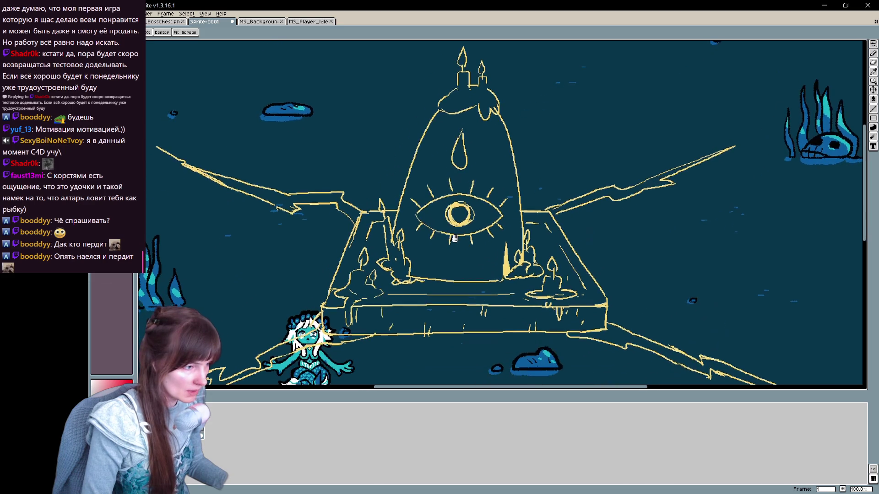
scroll(454, 238, "down", 2)
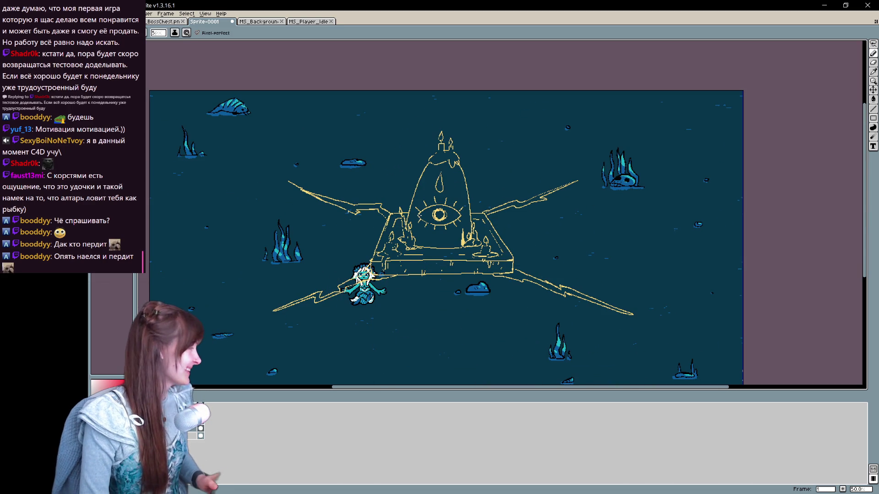
Keep Simple ink and set the brush size to 50 for the recolouring pass
left_click(185, 33)
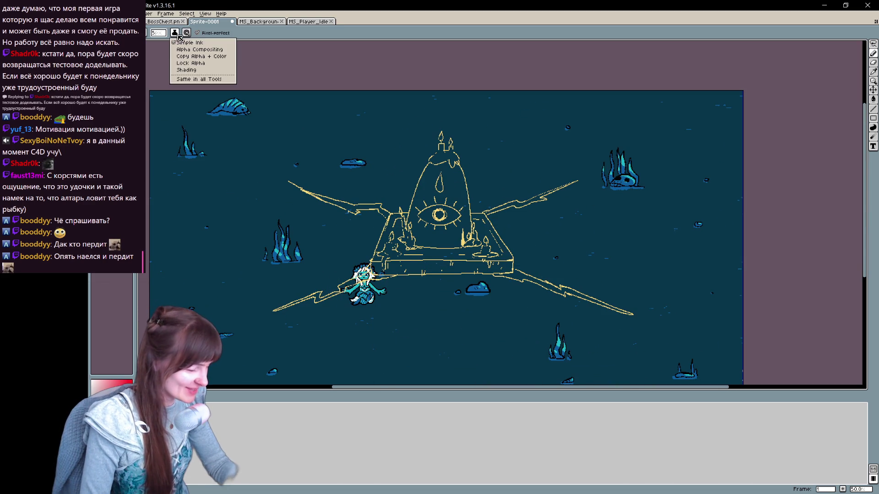
left_click(199, 43)
left_click(158, 33)
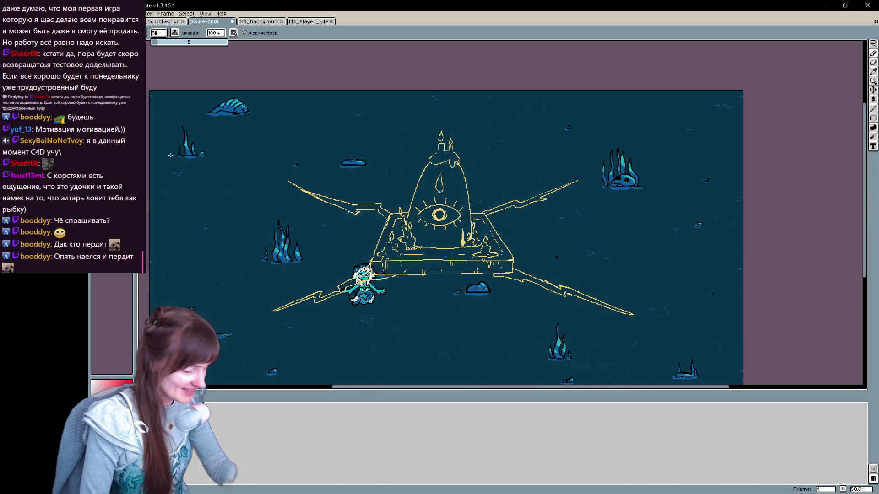
type("50")
key("Return")
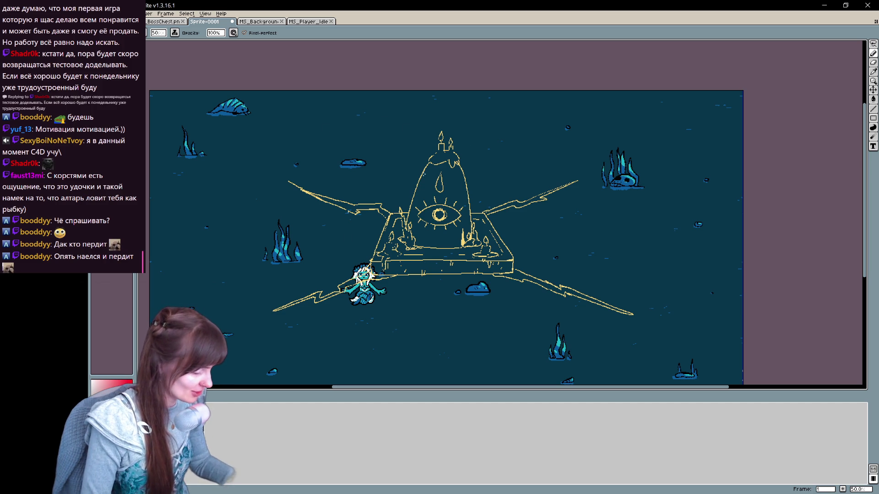
Paint dark red over the shrine's edges, eye, top, base lines and both lower beams
left_click_drag(440, 144, 361, 218)
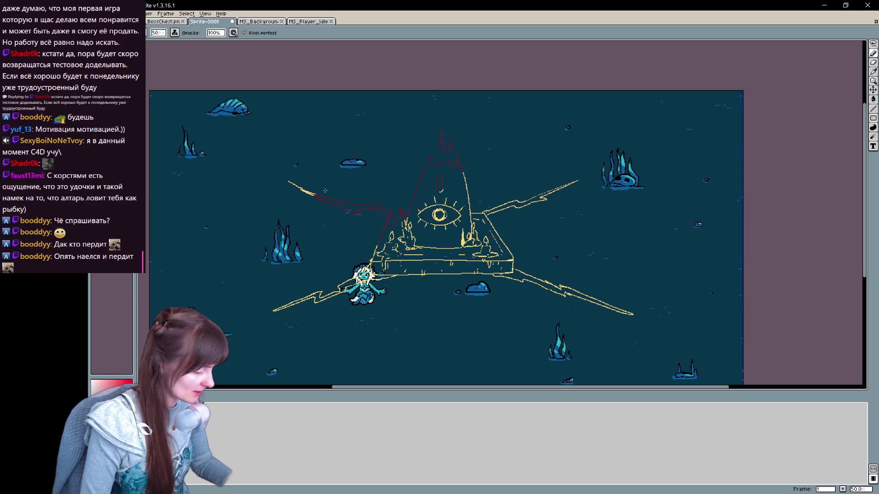
left_click_drag(292, 305, 374, 265)
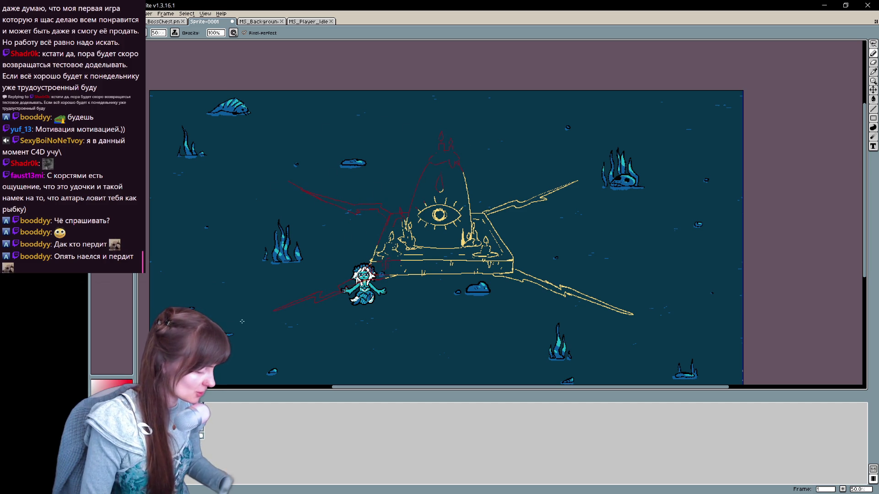
mouse_move(438, 256)
left_mouse_down()
mouse_move(384, 255)
mouse_move(436, 209)
mouse_move(494, 217)
left_mouse_up()
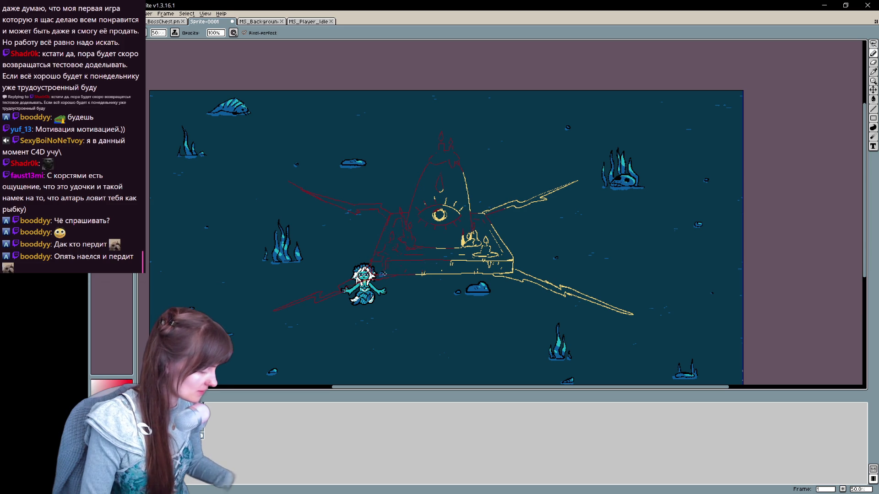
left_click_drag(409, 280, 570, 257)
left_click_drag(544, 286, 582, 302)
left_click_drag(439, 215, 574, 189)
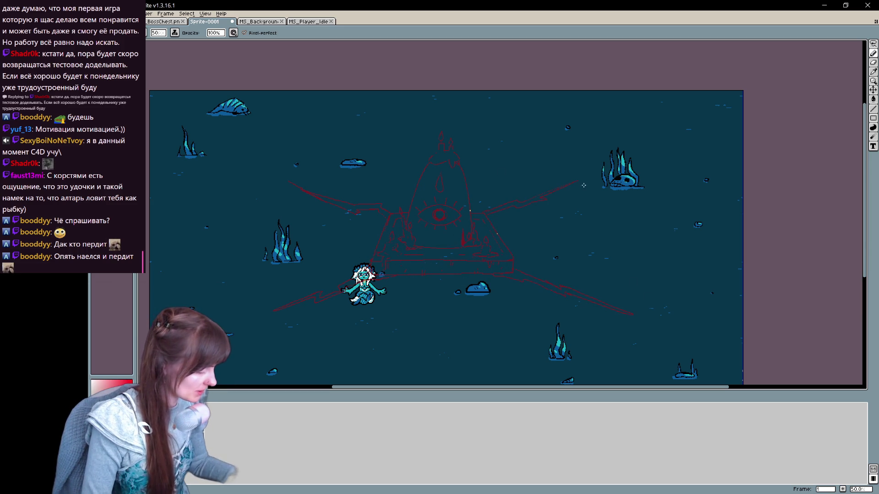
right_click(222, 439)
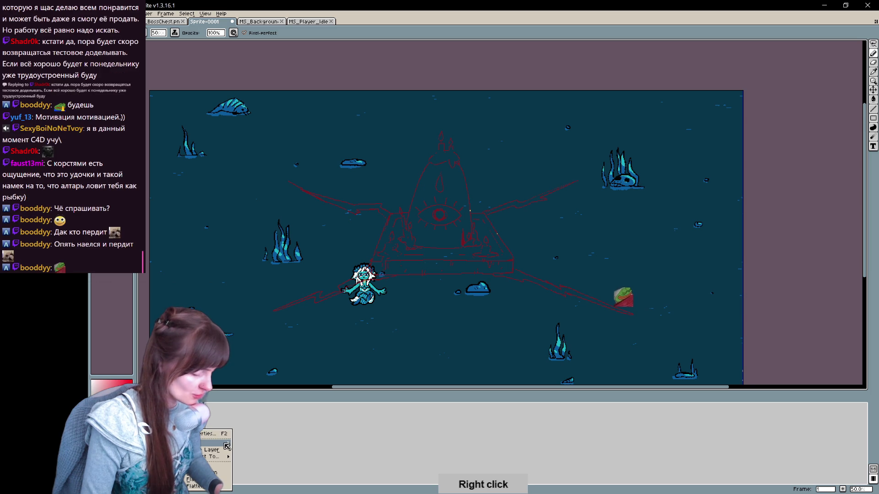
Add a new layer for the line work and set the brush ink and size for it
left_click(251, 455)
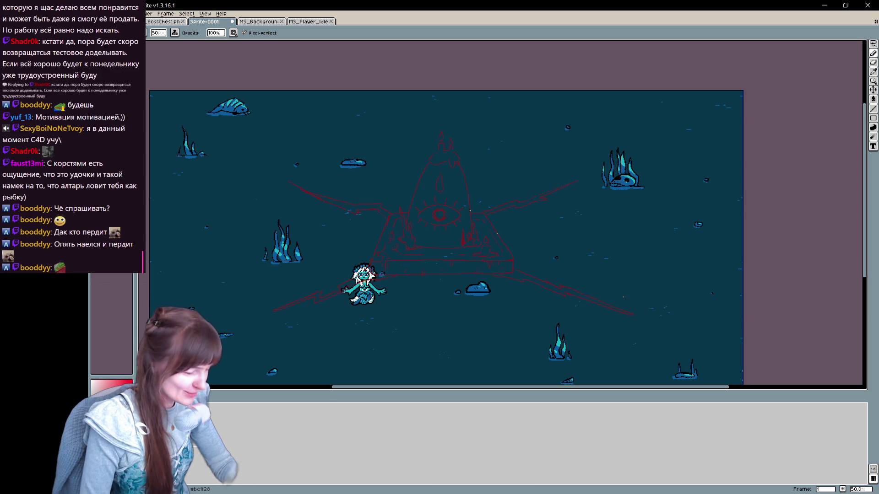
scroll(261, 262, "up", 2)
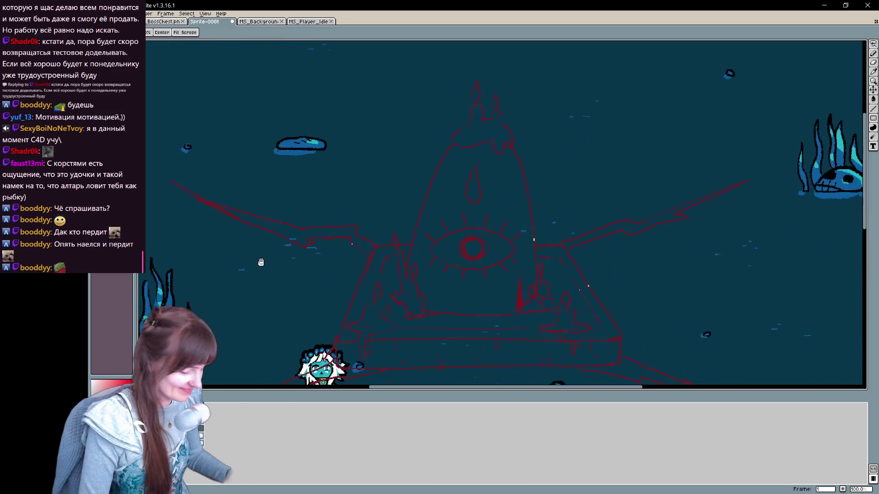
scroll(301, 267, "up", 2)
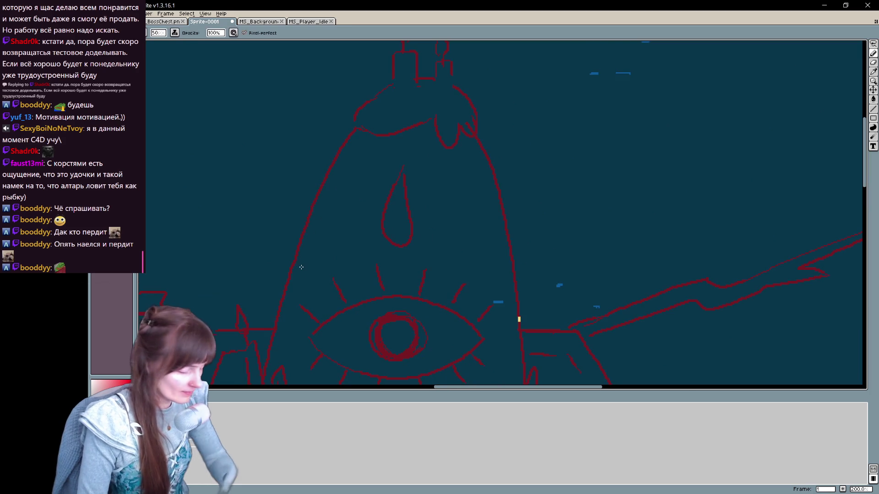
scroll(412, 196, "up", 3)
scroll(285, 323, "down", 1)
scroll(359, 279, "up", 1)
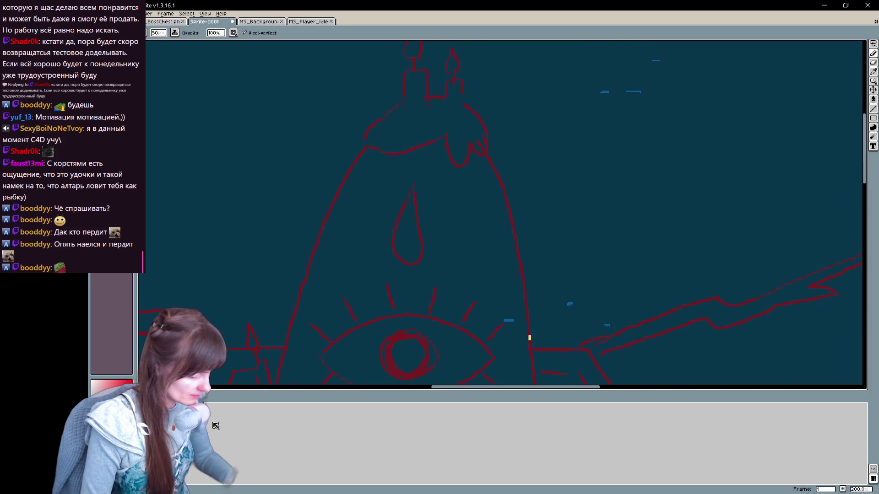
left_click(175, 32)
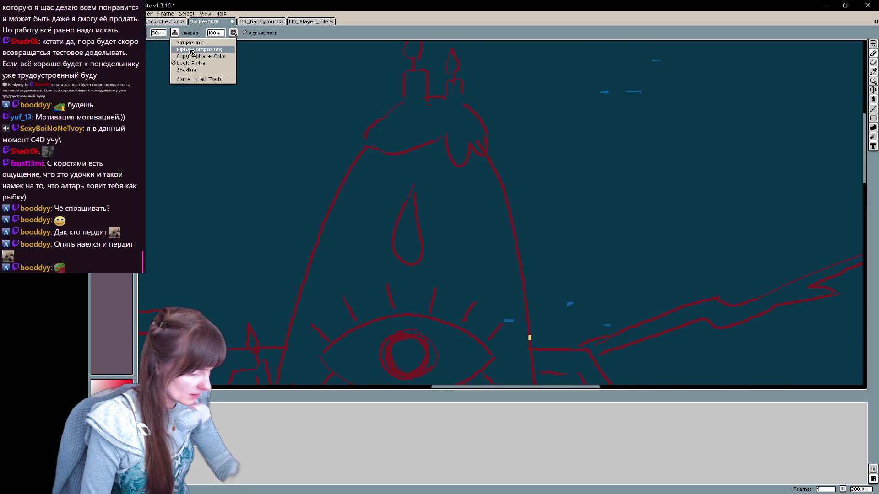
left_click(158, 33)
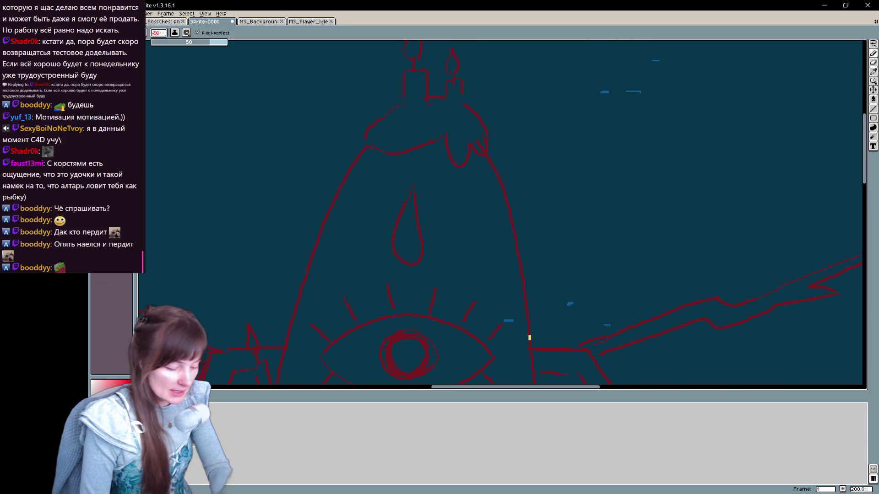
key("Return")
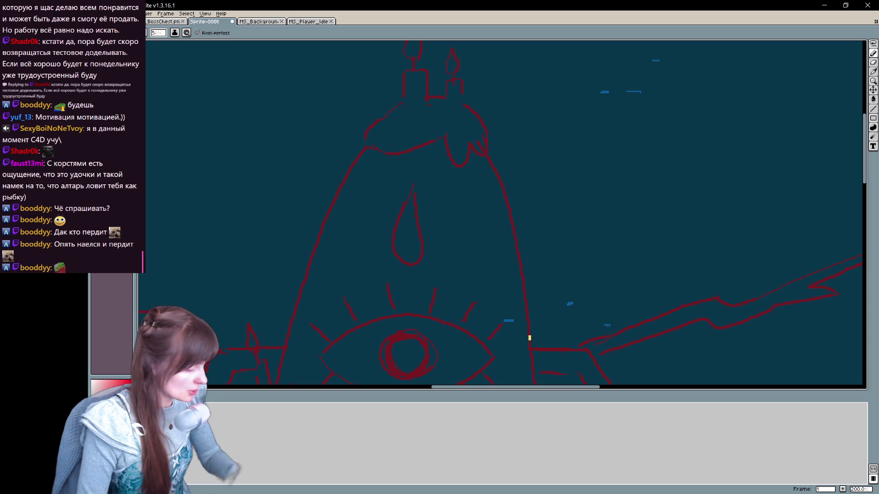
Thicken the shrine's left outline in red, filling the candle flame and tracing the candle edges
left_click_drag(405, 81, 327, 222)
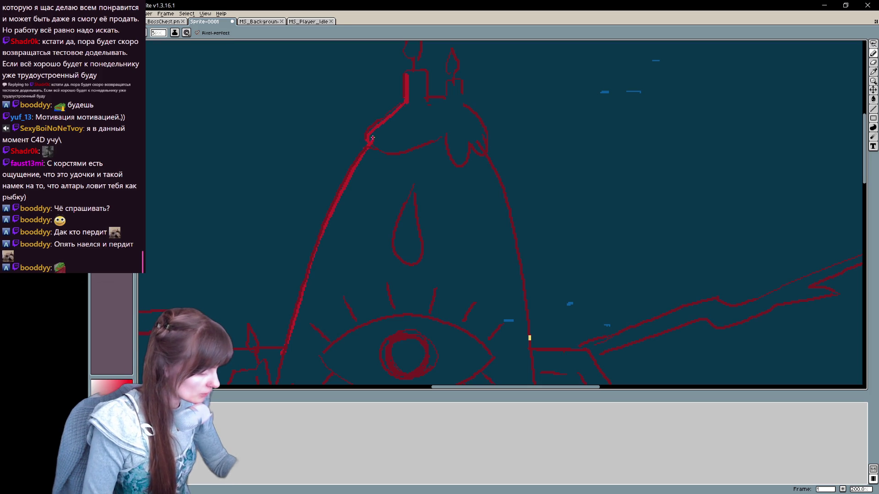
scroll(393, 112, "up", 2)
scroll(396, 124, "right", 1)
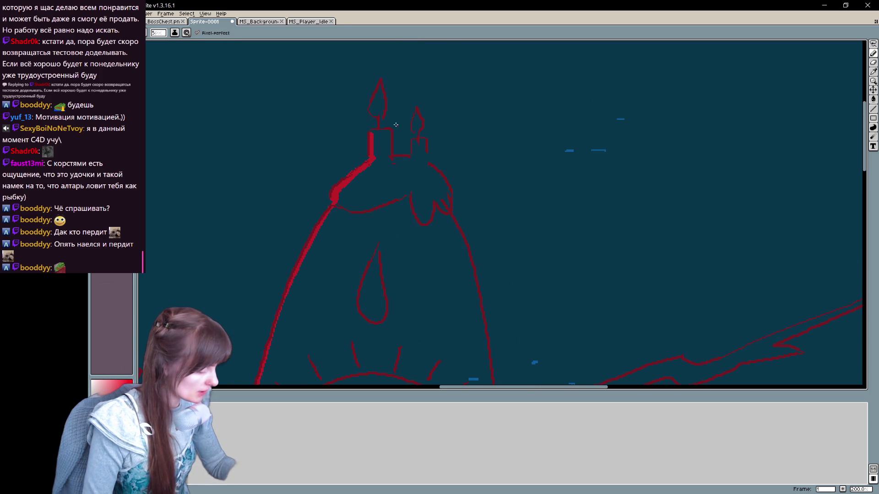
left_click_drag(381, 93, 375, 107)
left_click_drag(399, 157, 418, 140)
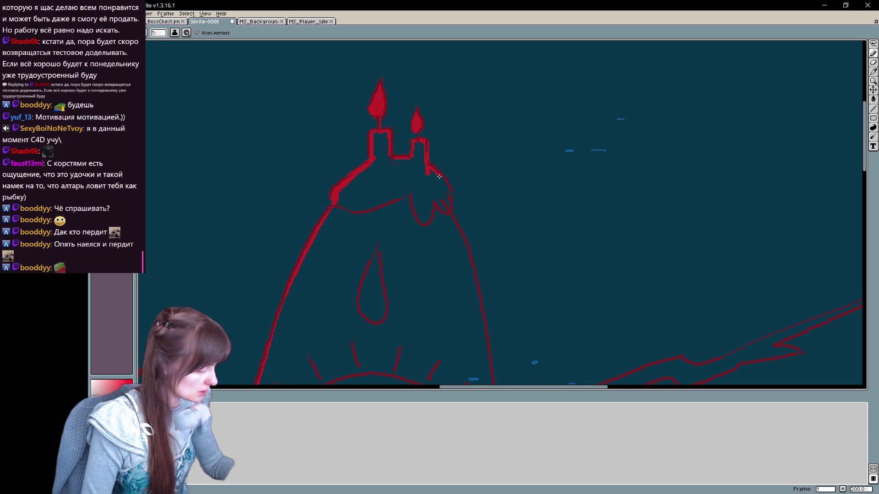
scroll(421, 79, "down", 4)
scroll(422, 79, "right", 1)
mouse_move(421, 79)
left_mouse_down()
mouse_move(450, 154)
mouse_move(467, 285)
left_mouse_up()
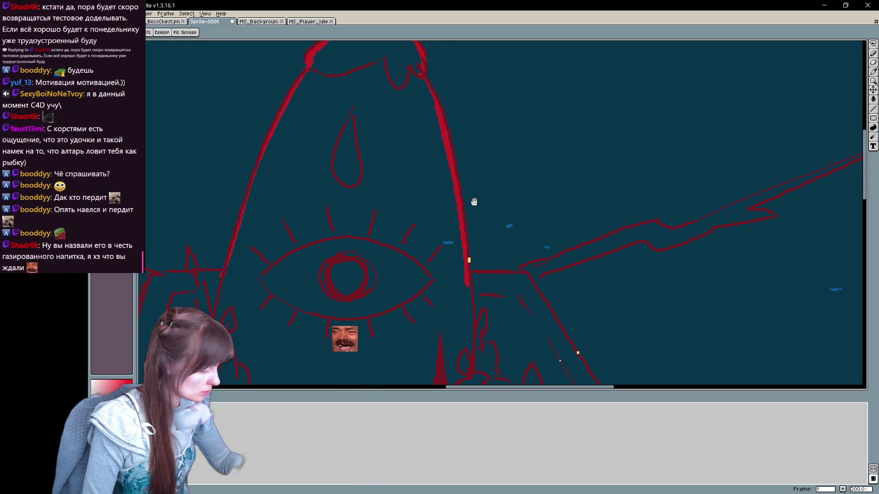
scroll(467, 179, "down", 3)
scroll(497, 184, "up", 2)
scroll(496, 183, "left", 5)
Thicken the right tendril's upper and lower edges in red along its length
mouse_move(375, 234)
left_mouse_down()
mouse_move(512, 184)
mouse_move(565, 180)
mouse_move(716, 121)
left_mouse_up()
scroll(620, 244, "down", 7)
scroll(621, 243, "left", 3)
left_click_drag(620, 244, 423, 202)
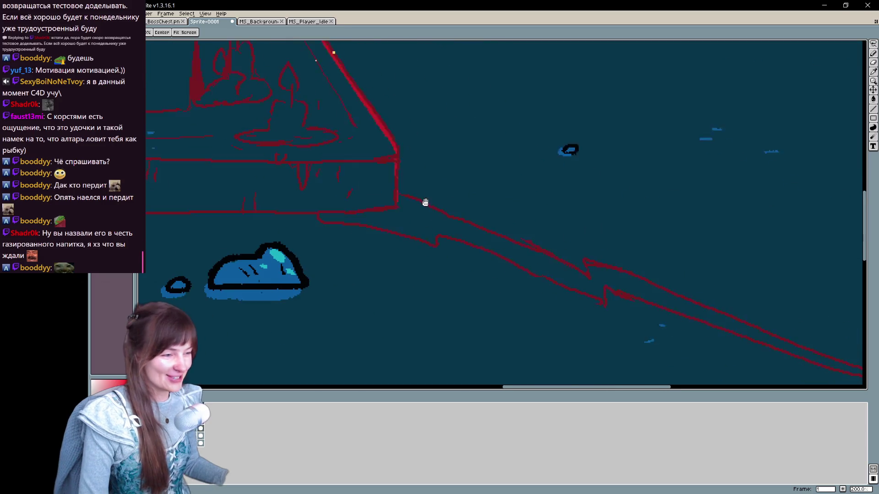
mouse_move(357, 182)
left_mouse_down()
mouse_move(419, 217)
mouse_move(560, 259)
mouse_move(395, 219)
mouse_move(644, 299)
left_mouse_up()
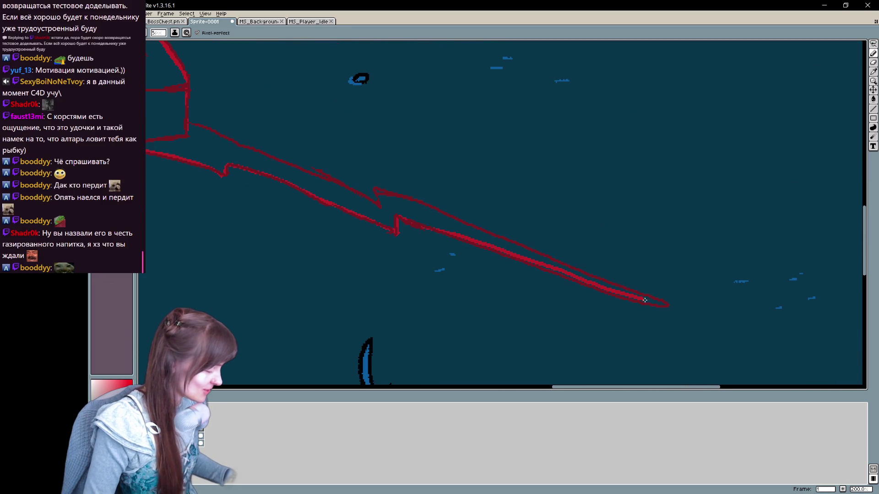
left_click_drag(594, 277, 376, 194)
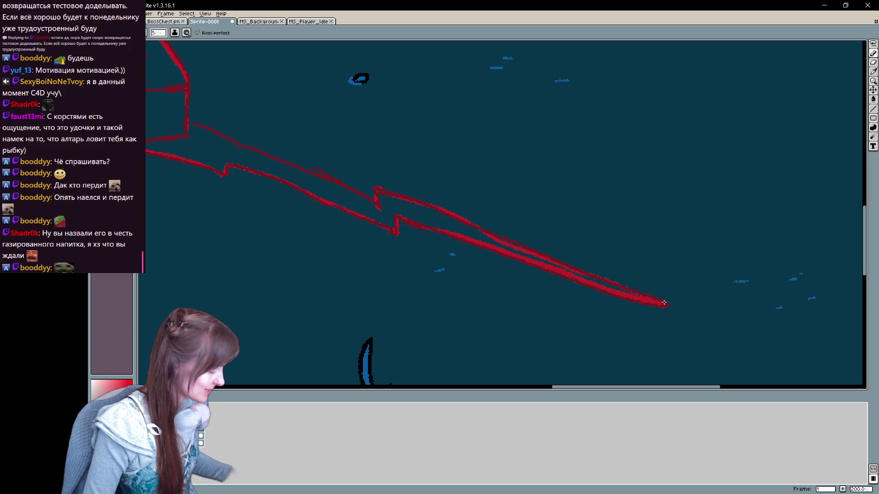
left_click_drag(472, 276, 610, 350)
mouse_move(495, 269)
left_mouse_down()
mouse_move(322, 197)
mouse_move(550, 330)
mouse_move(687, 254)
mouse_move(632, 280)
mouse_move(525, 279)
mouse_move(677, 123)
mouse_move(567, 283)
left_mouse_up()
Bucket-fill the shrine's triangle and eye region solid red, then join the tendril to the shrine with strokes
left_click(684, 119)
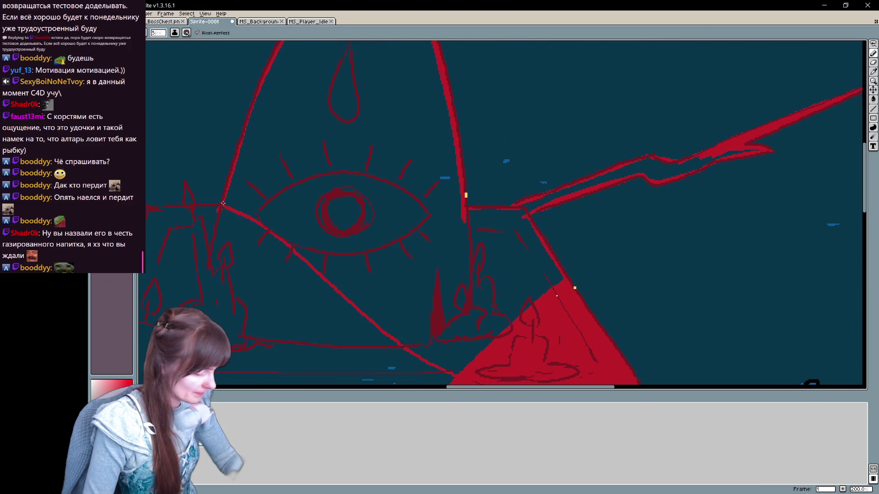
key("g")
left_click(445, 256)
left_click_drag(445, 256, 605, 295)
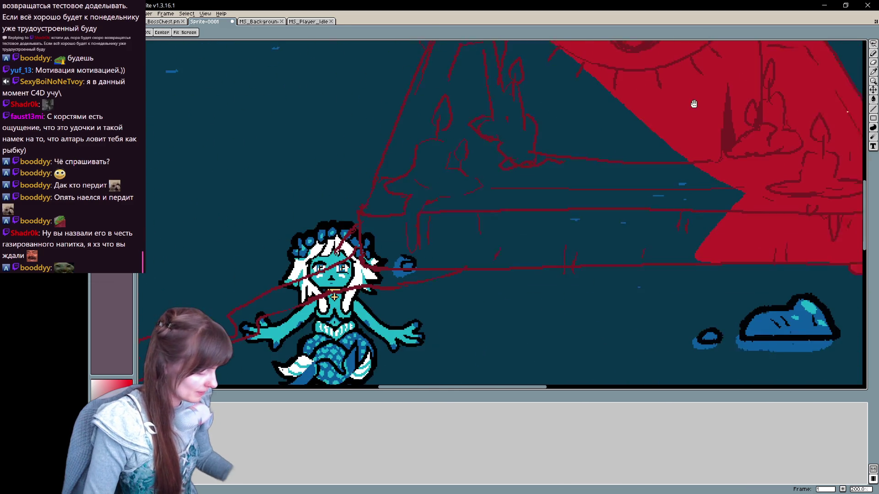
key("b")
mouse_move(719, 256)
left_mouse_down()
mouse_move(449, 259)
mouse_move(727, 254)
left_mouse_up()
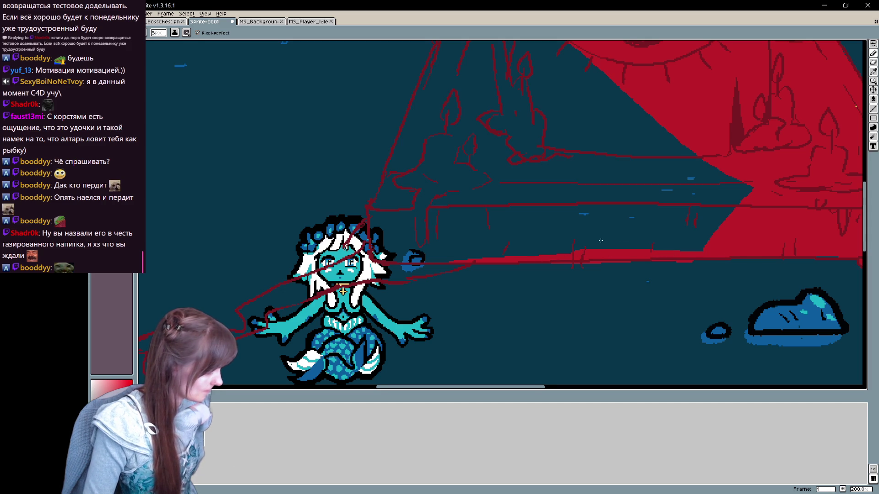
left_click_drag(600, 240, 577, 268)
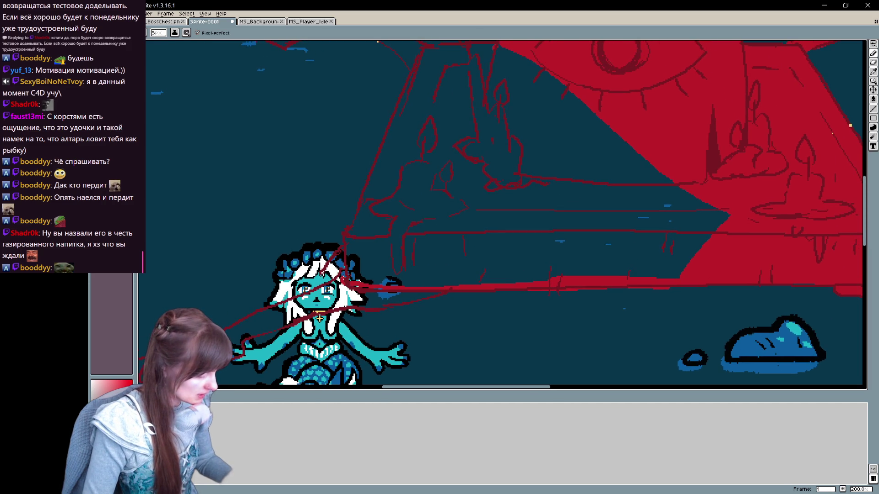
mouse_move(407, 75)
left_mouse_down()
mouse_move(412, 190)
mouse_move(388, 305)
left_mouse_up()
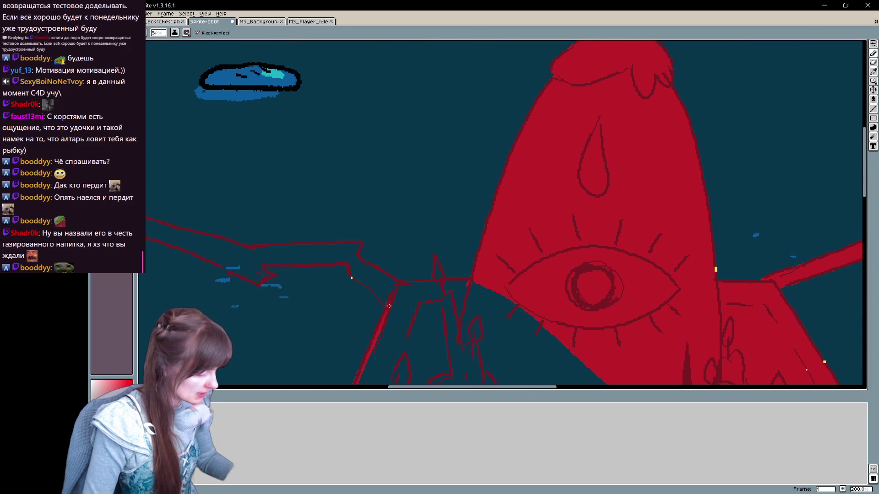
mouse_move(360, 244)
left_mouse_down()
mouse_move(350, 263)
mouse_move(415, 287)
mouse_move(452, 282)
left_mouse_up()
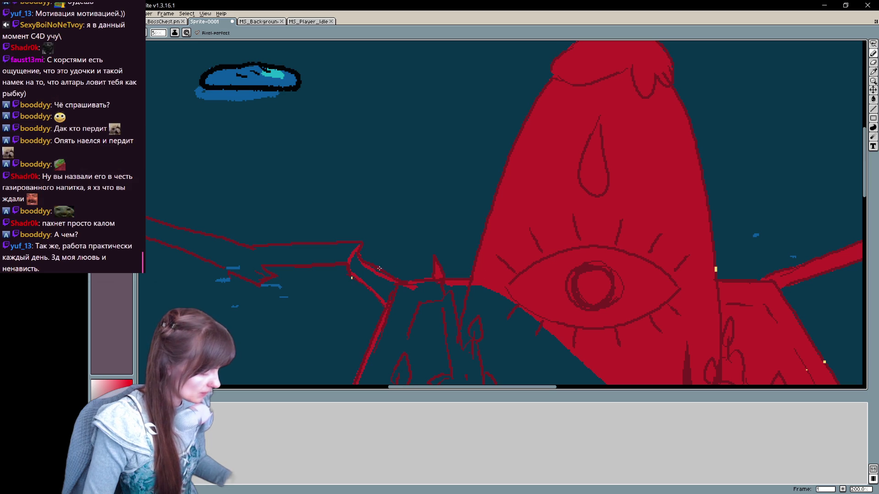
Thicken and double the left zigzag tendril's lightning lines up from the mermaid's hand
left_click_drag(381, 274, 382, 142)
mouse_move(379, 260)
left_mouse_down()
mouse_move(417, 260)
mouse_move(704, 325)
left_mouse_up()
key("g")
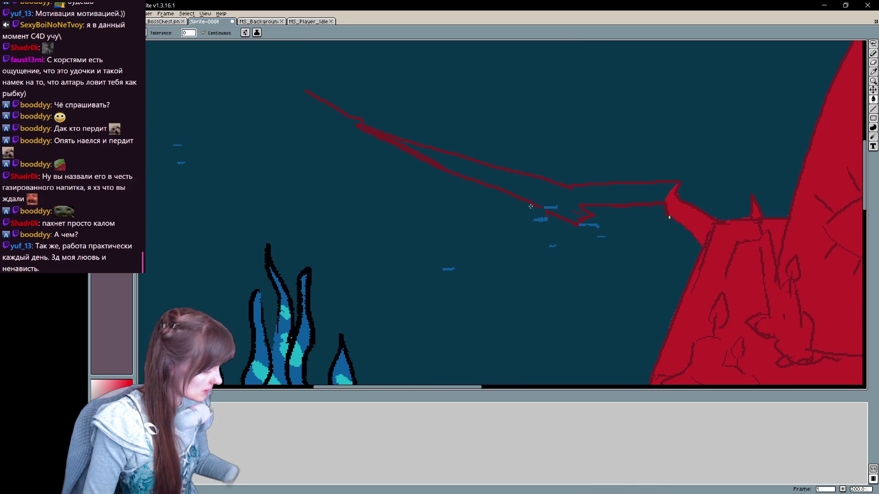
key("b")
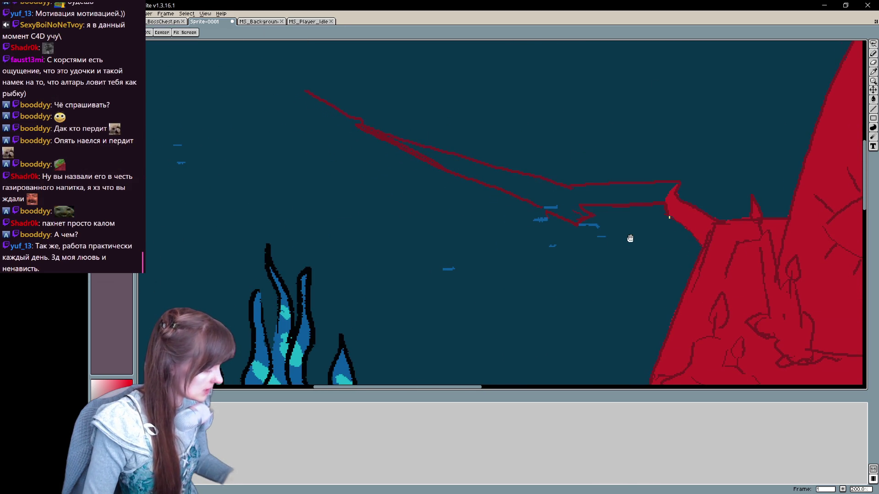
left_click_drag(678, 183, 592, 222)
mouse_move(512, 223)
left_mouse_down()
mouse_move(294, 171)
mouse_move(479, 253)
left_mouse_up()
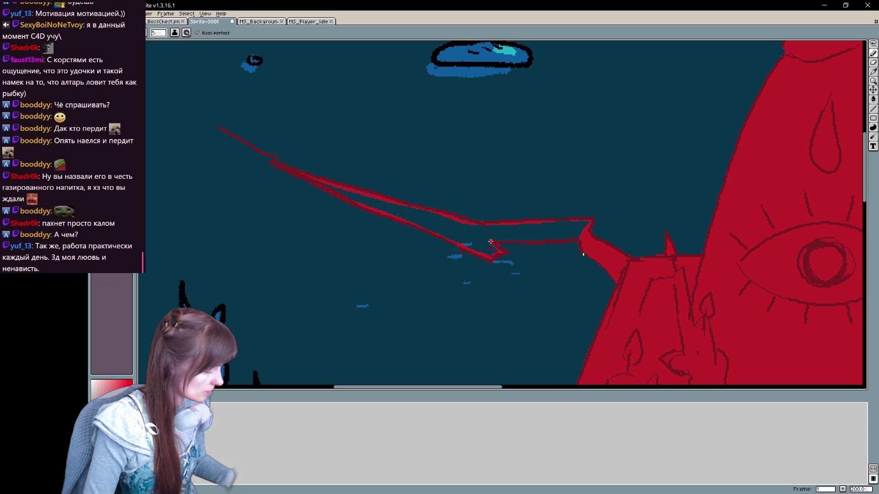
mouse_move(525, 230)
left_mouse_down()
mouse_move(572, 148)
mouse_move(604, 114)
left_mouse_up()
mouse_move(578, 149)
left_mouse_down()
mouse_move(488, 189)
mouse_move(504, 178)
left_mouse_up()
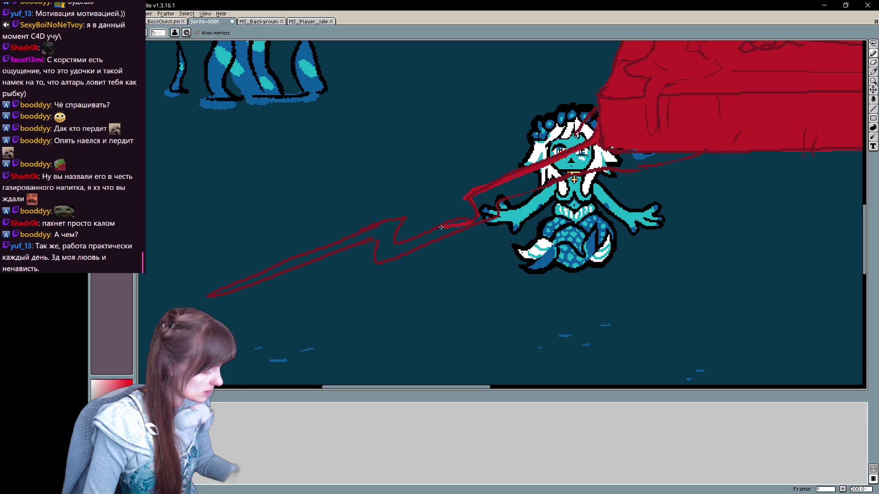
left_click_drag(399, 227, 212, 297)
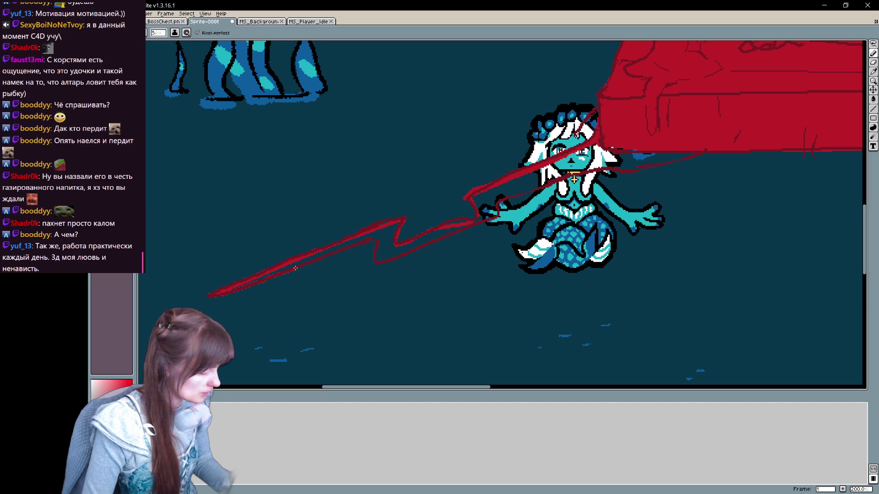
left_click_drag(375, 239, 429, 243)
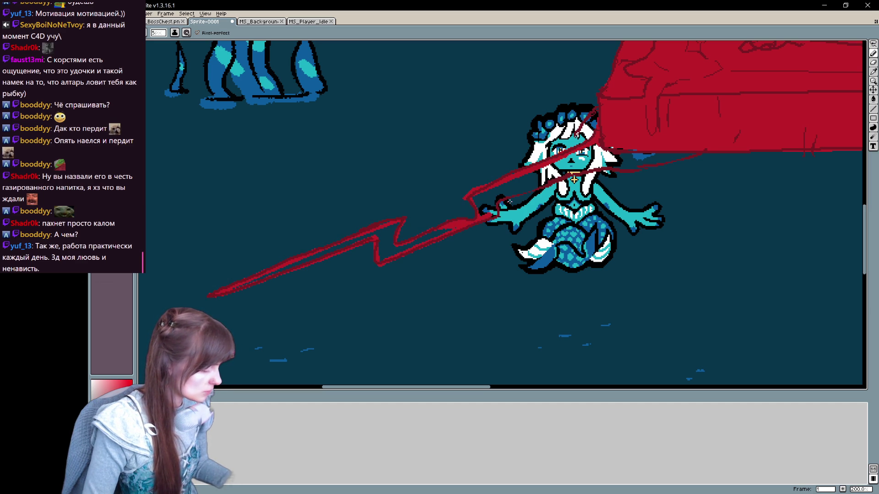
mouse_move(499, 203)
left_mouse_down()
mouse_move(605, 168)
mouse_move(695, 156)
left_mouse_up()
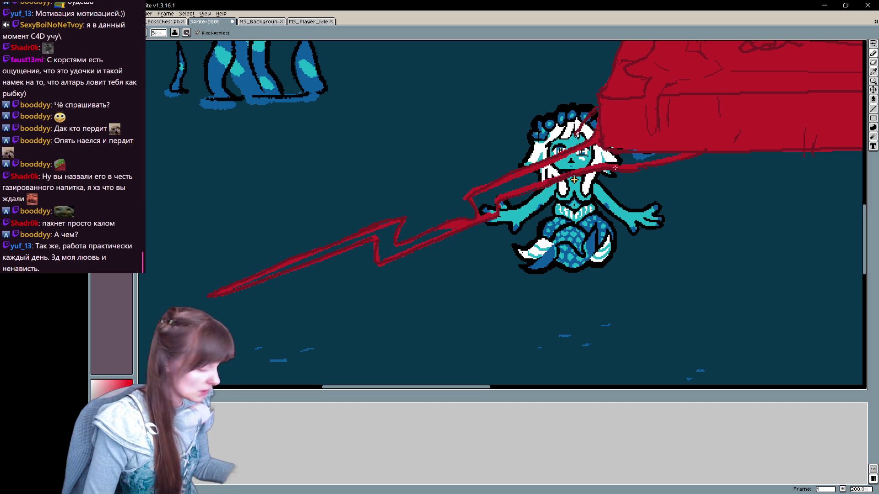
Bucket-fill between the diagonal strokes and the zigzag area to make the tendril solid red
key("g")
left_click(588, 159)
left_click(435, 235)
key("b")
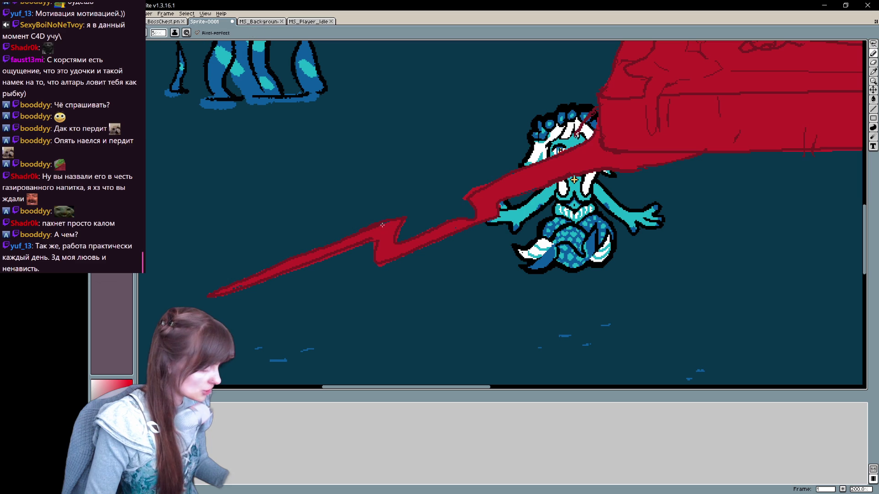
scroll(295, 232, "right", 4)
scroll(295, 231, "up", 2)
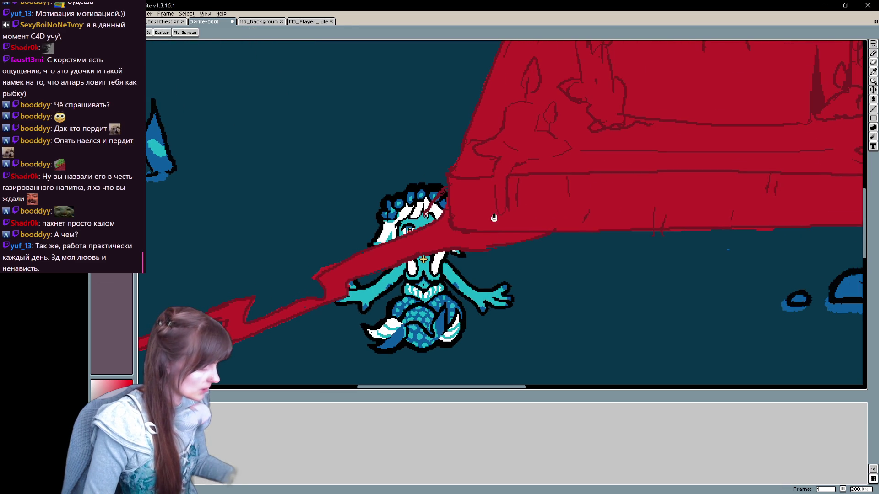
scroll(415, 130, "down", 1)
scroll(416, 130, "down", 2)
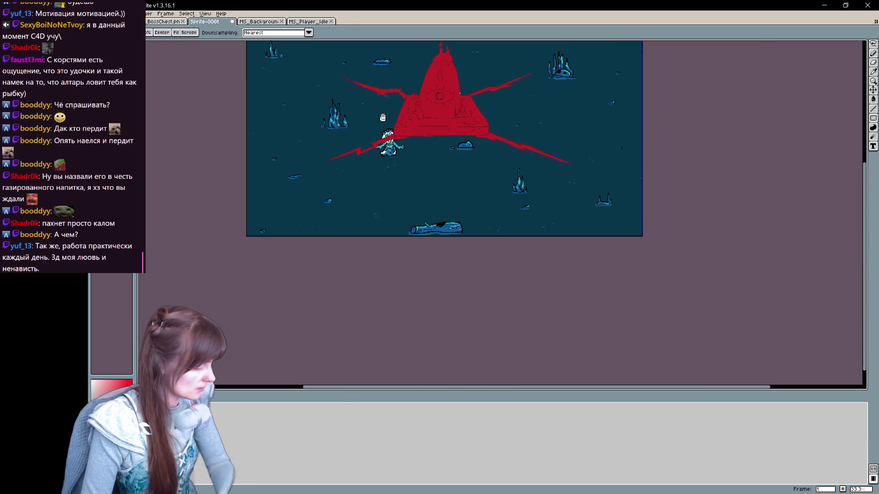
Pan to centre the shrine up close and undo the last pencil stroke across its eye
left_click_drag(413, 206, 421, 282)
scroll(381, 191, "up", 1)
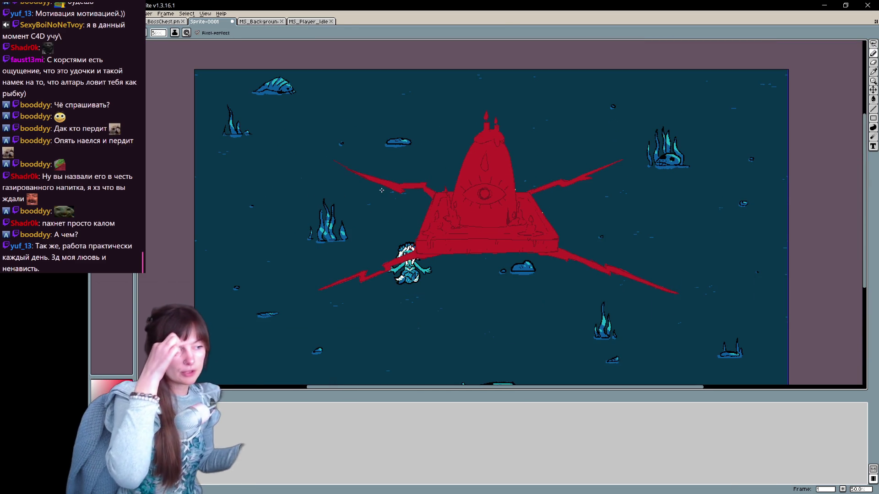
mouse_move(537, 192)
left_mouse_down()
mouse_move(526, 236)
mouse_move(597, 261)
mouse_move(554, 246)
mouse_move(530, 248)
left_mouse_up()
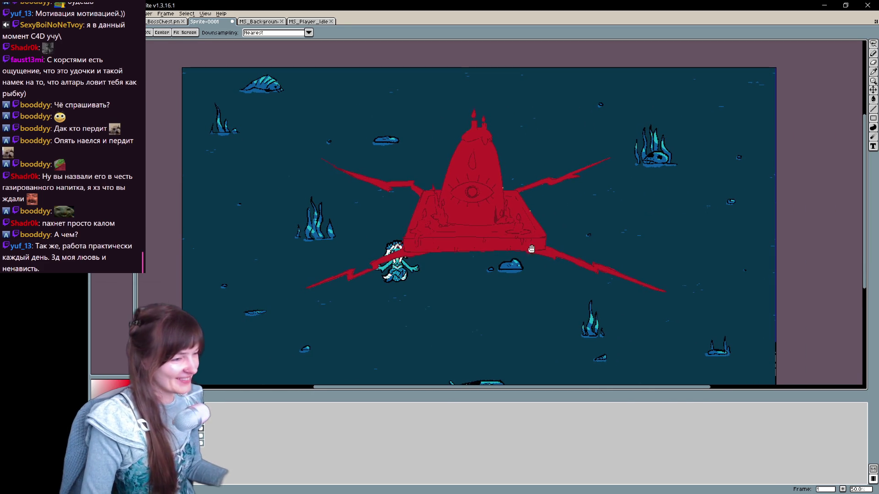
key("b")
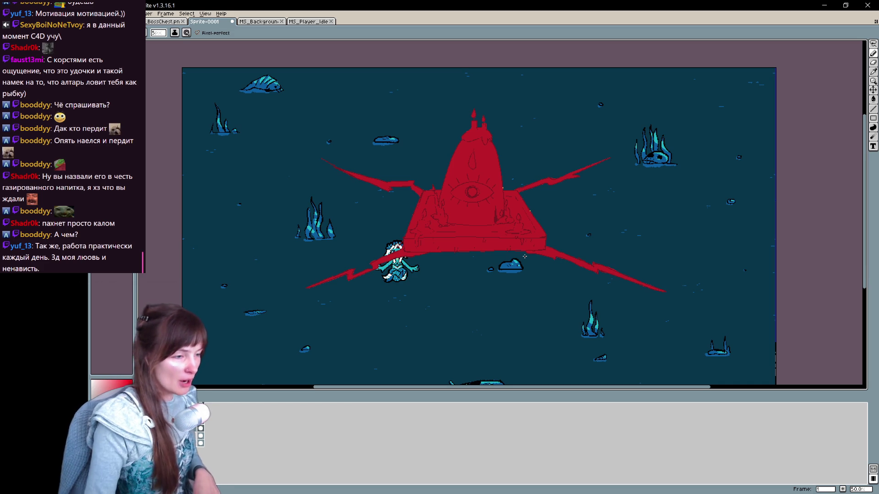
scroll(524, 256, "down", 1)
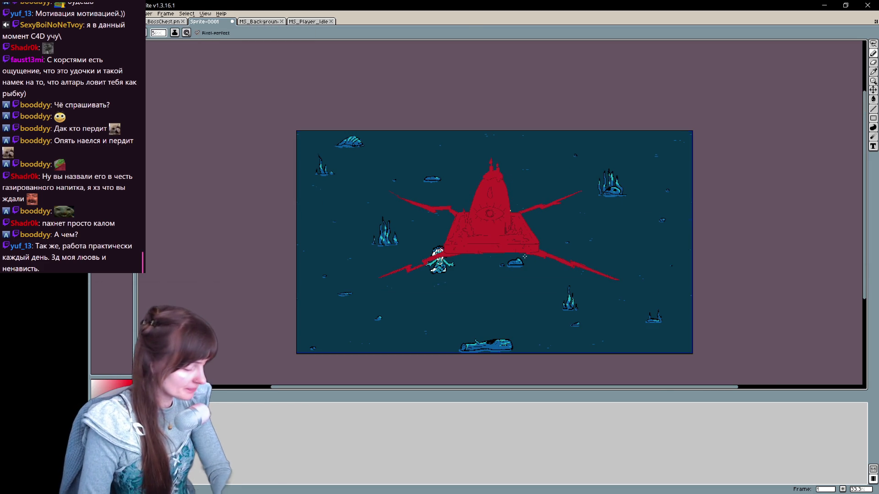
scroll(525, 255, "up", 1)
scroll(524, 256, "up", 1)
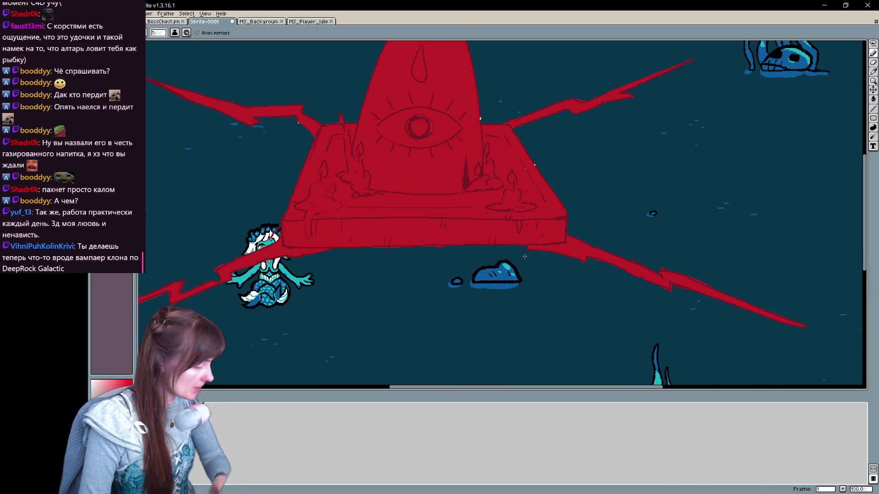
scroll(525, 257, "up", 3)
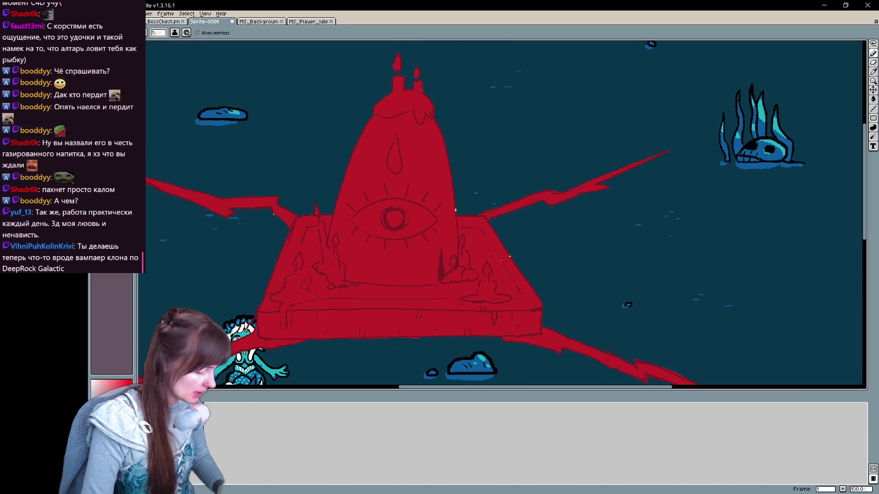
mouse_move(416, 239)
left_mouse_down()
mouse_move(399, 286)
mouse_move(448, 218)
mouse_move(370, 236)
left_mouse_up()
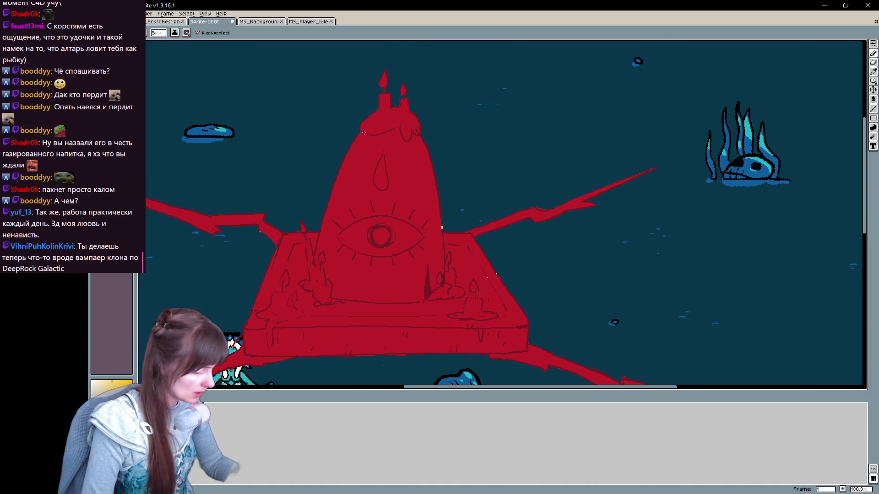
key("ctrl+z")
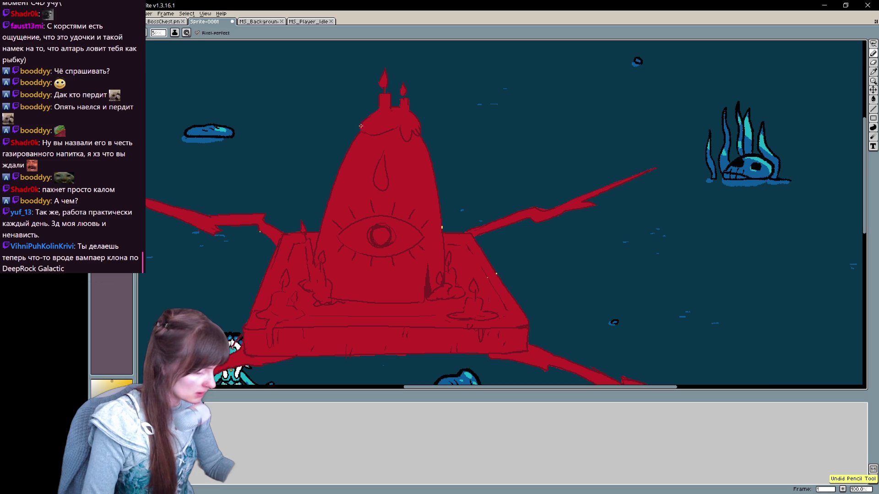
With Alpha Compositing ink, outline the wax cap atop the shrine and bucket-fill it pale yellow
left_click(175, 33)
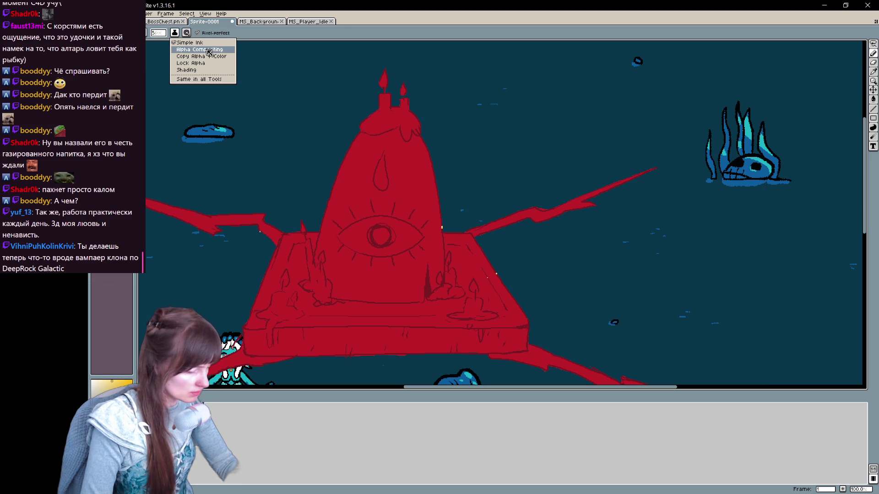
left_click(199, 50)
left_click_drag(361, 127, 397, 124)
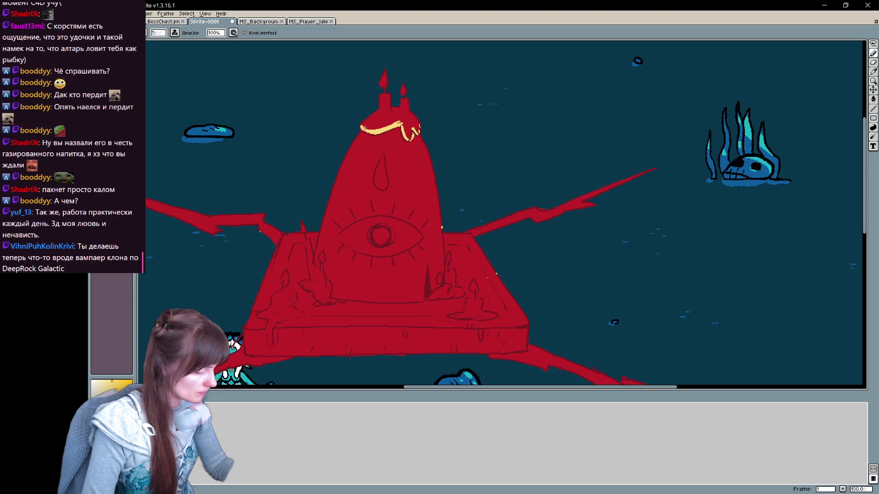
key("g")
left_click(395, 118)
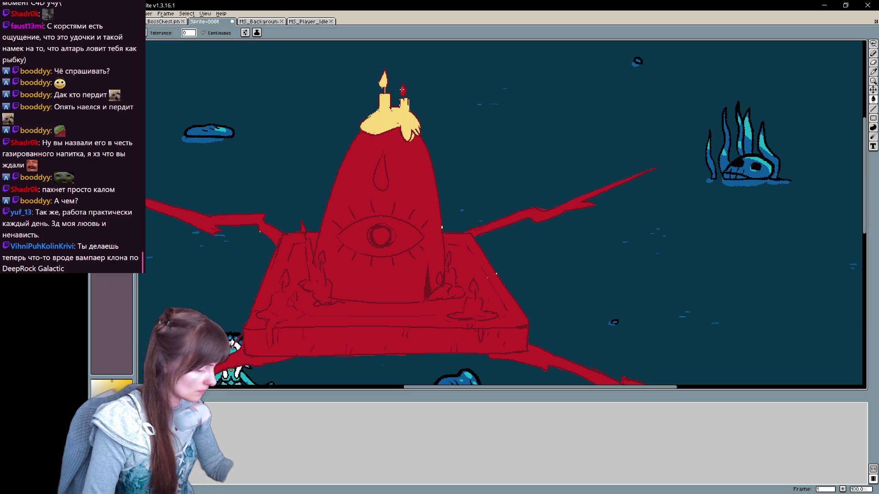
key("b")
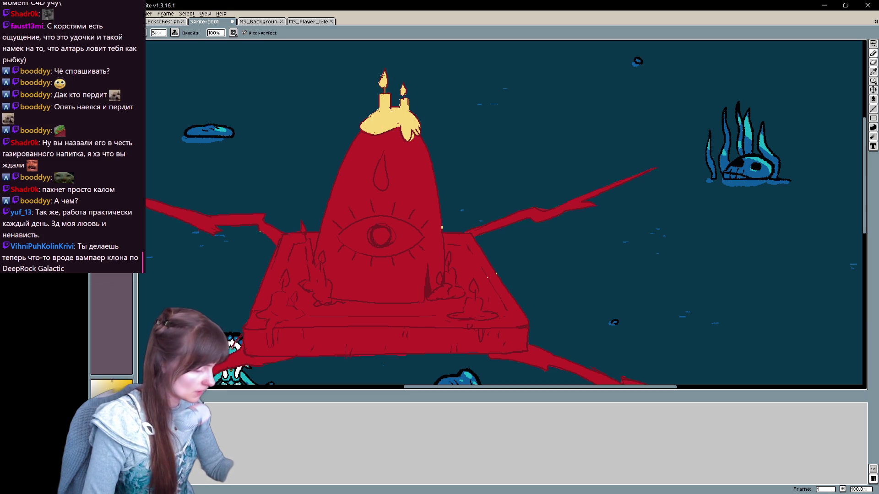
key("x")
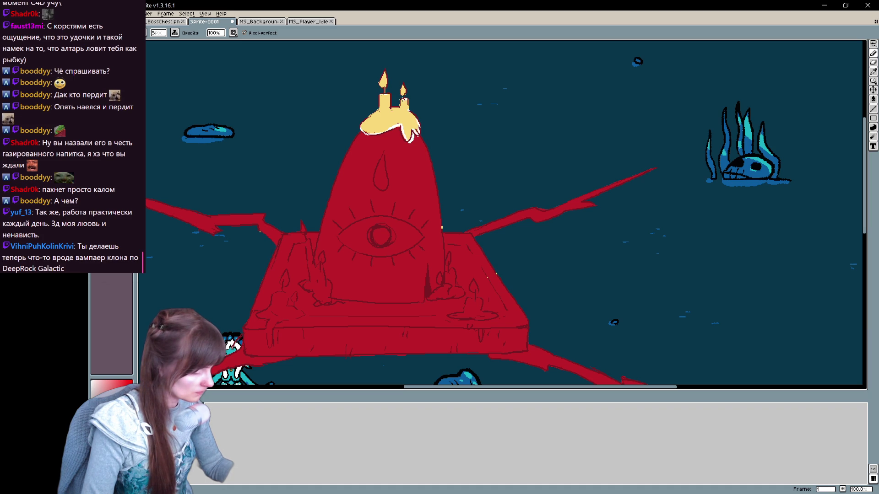
key("space")
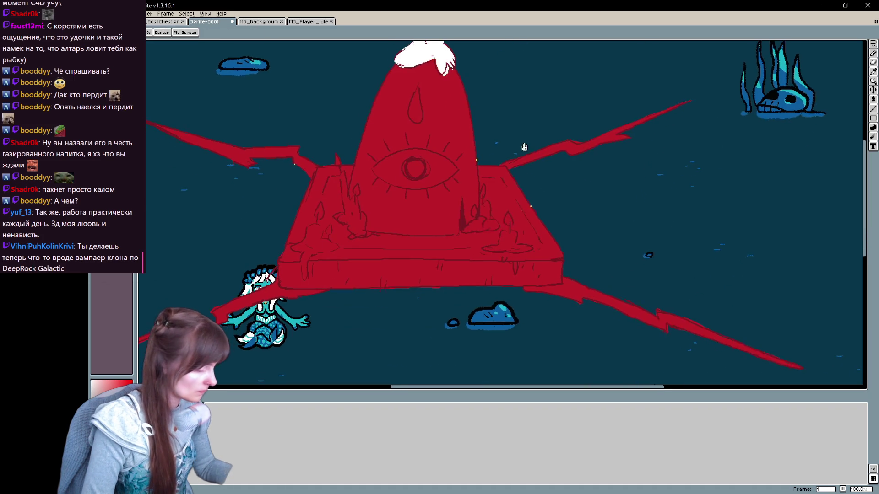
Draw white candle outlines and a wax drip on the altar and fill the left candle solid white
left_click_drag(520, 238, 530, 204)
left_click_drag(454, 253, 458, 240)
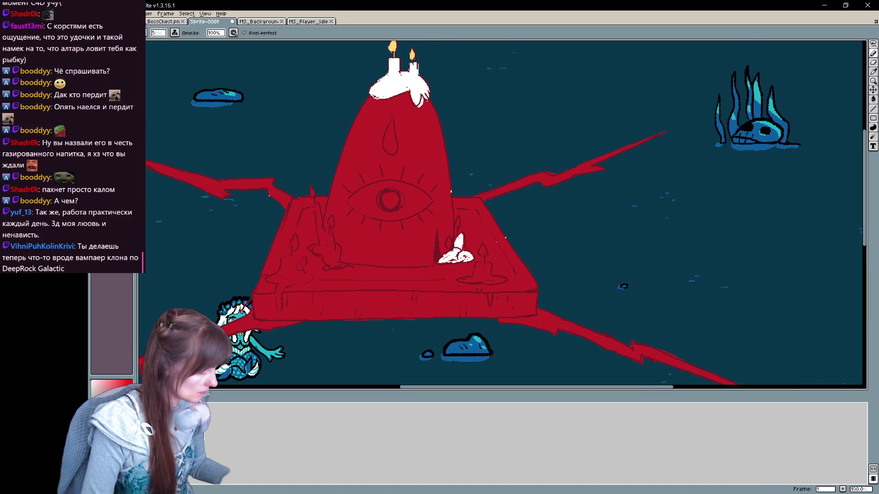
left_click_drag(473, 262, 480, 282)
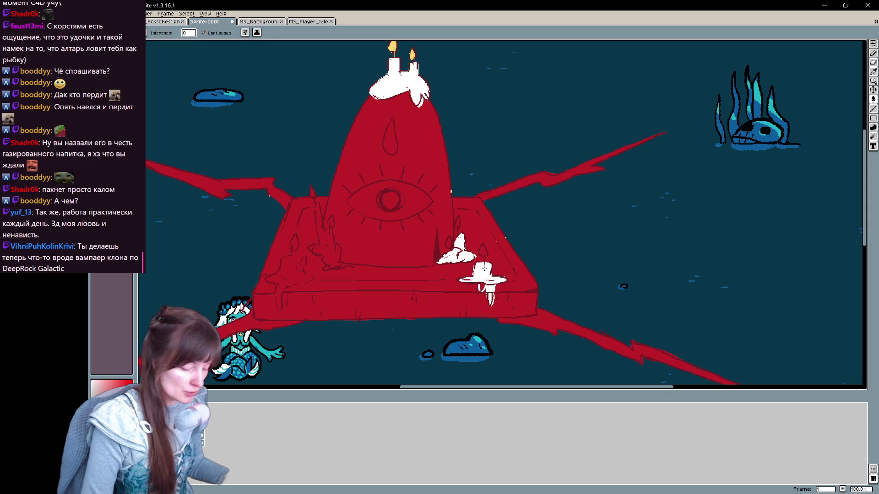
scroll(505, 213, "left", 2)
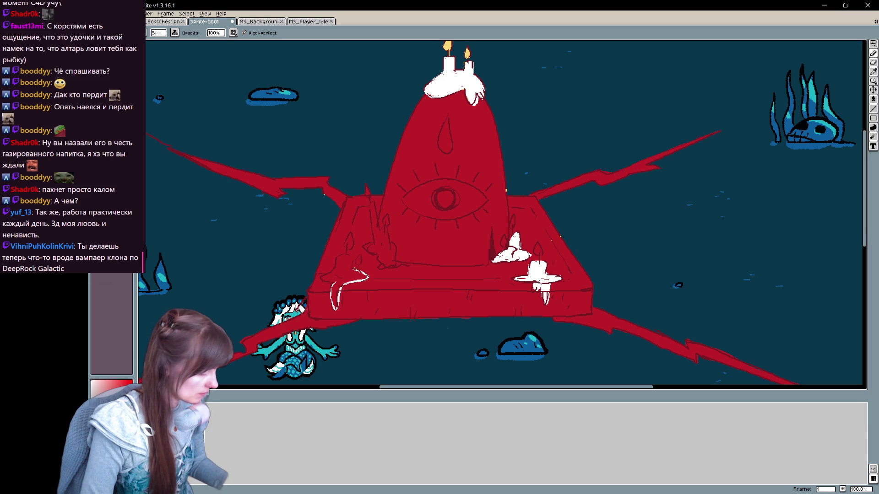
key("g")
left_click(344, 271)
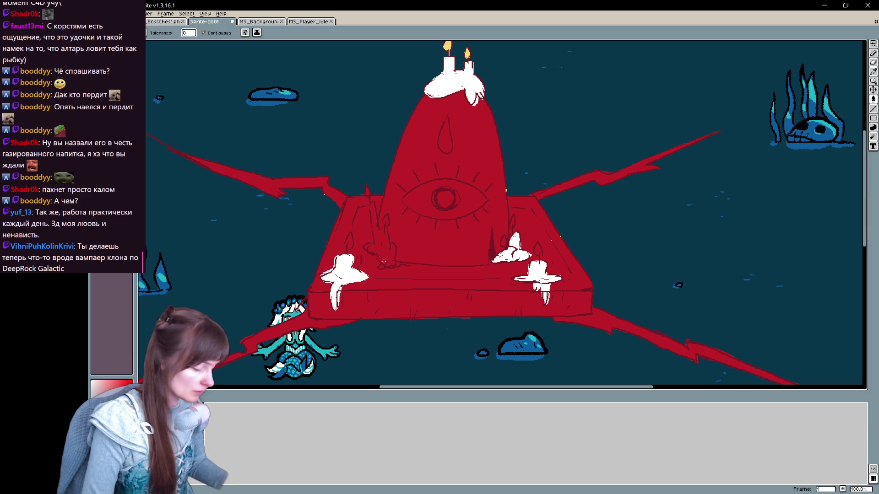
key("b")
Outline and fill another white candle, checking against the line-art frame, then pick yellow for the flames
left_click_drag(371, 253, 380, 264)
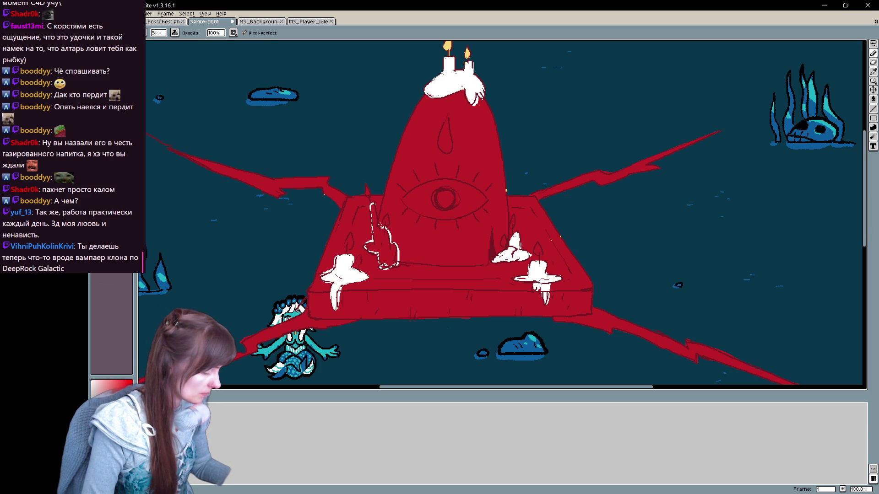
key("Right")
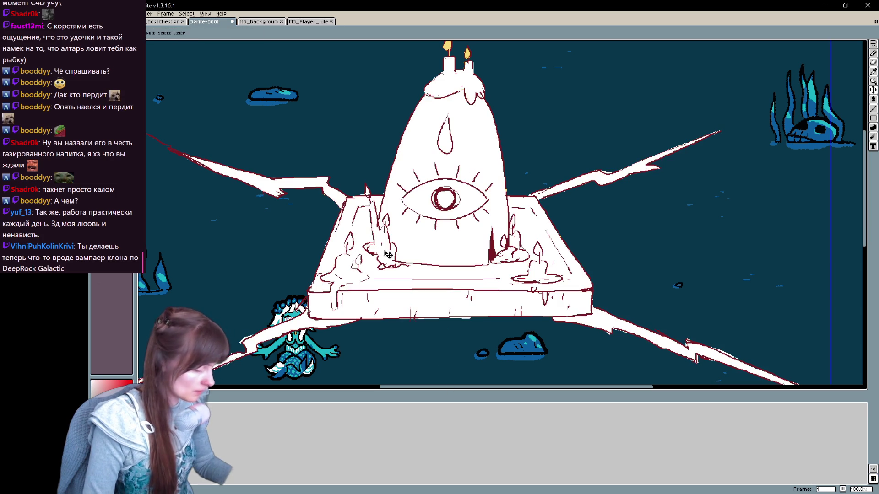
key("Left")
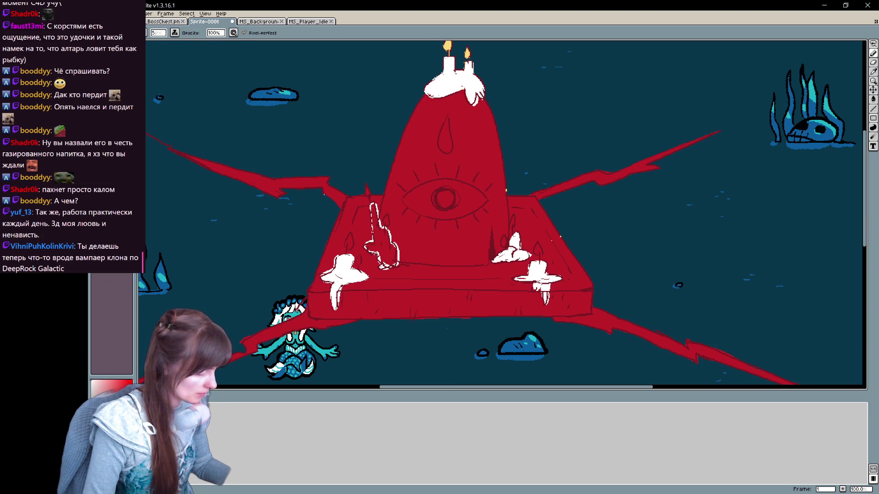
key("g")
left_click(383, 244)
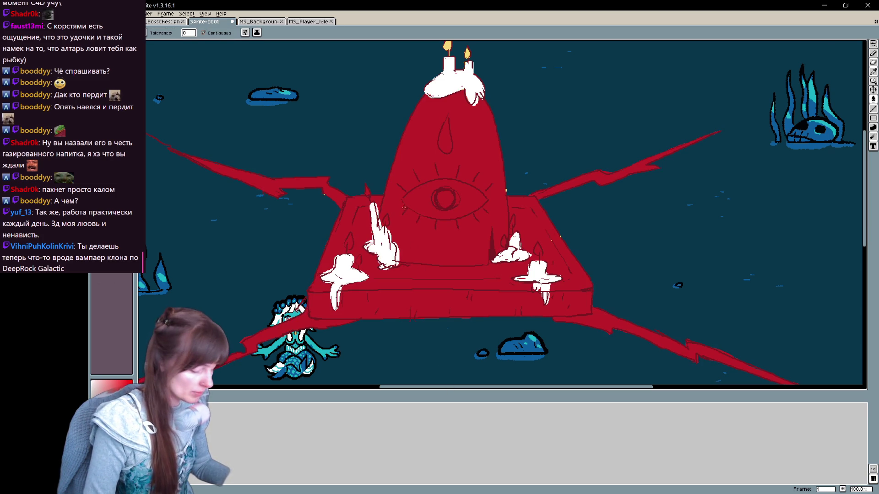
key("b")
left_click(447, 46, "alt")
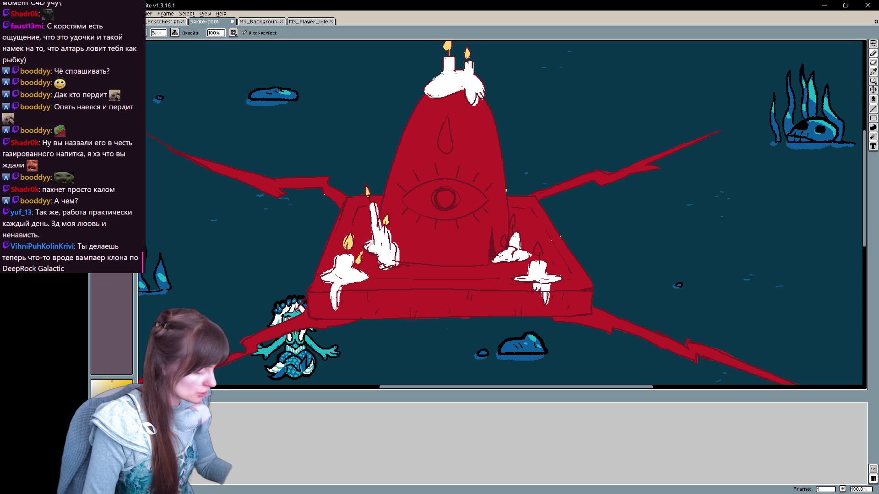
mouse_move(471, 173)
left_mouse_down()
mouse_move(433, 256)
mouse_move(430, 188)
left_mouse_up()
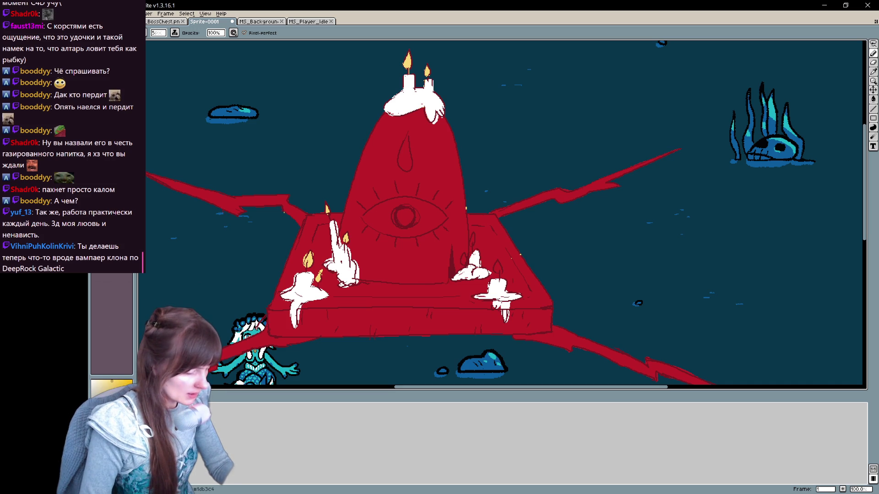
Highlight the altar's left and bottom edges in lighter red and add short dark rays above the eye
left_click_drag(440, 207, 443, 177)
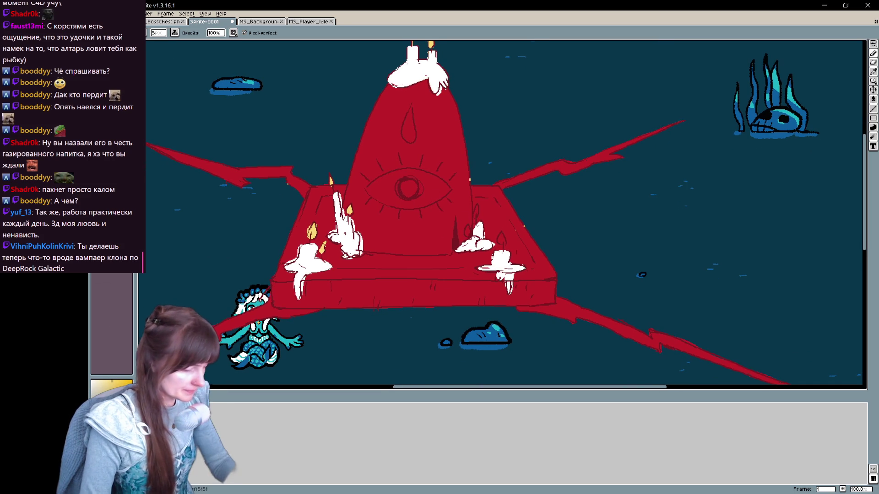
left_click_drag(310, 187, 270, 289)
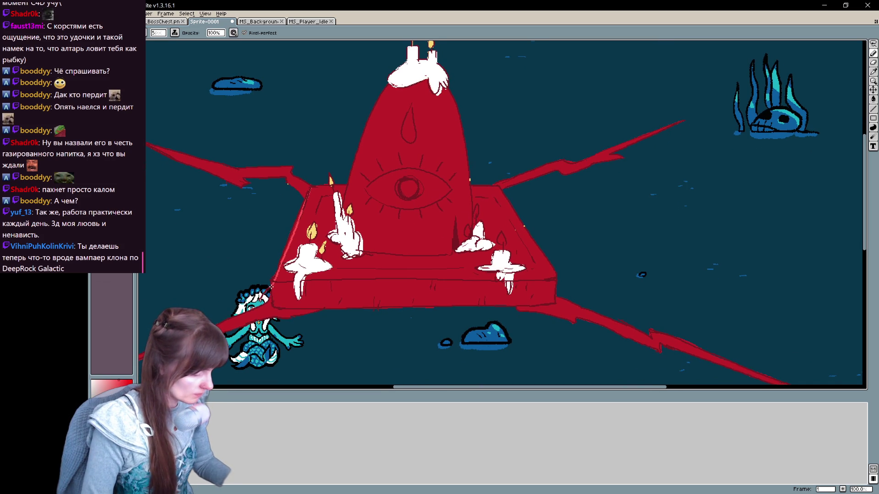
left_click_drag(359, 306, 523, 306)
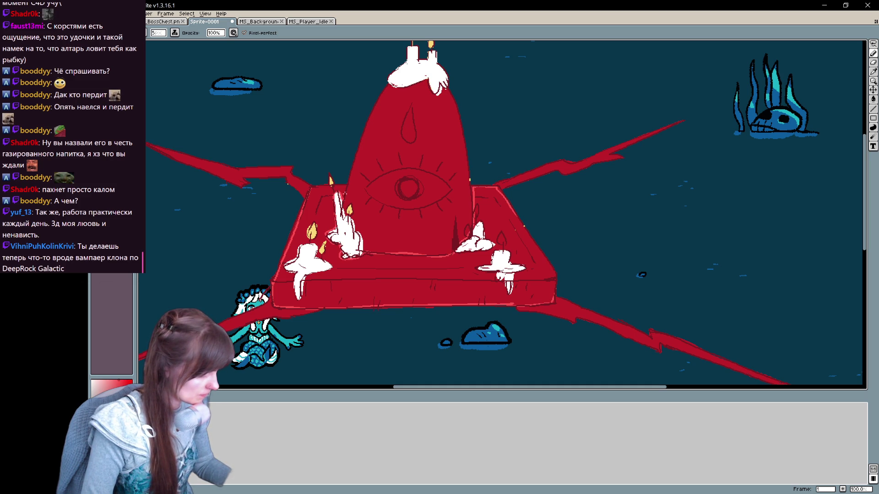
mouse_move(612, 284)
left_mouse_down()
mouse_move(448, 233)
mouse_move(451, 240)
mouse_move(457, 228)
left_mouse_up()
left_click_drag(411, 202, 407, 210)
Bucket-fill the eye's interior light pink, the teardrop dark red and the iris yellow
left_click(403, 224)
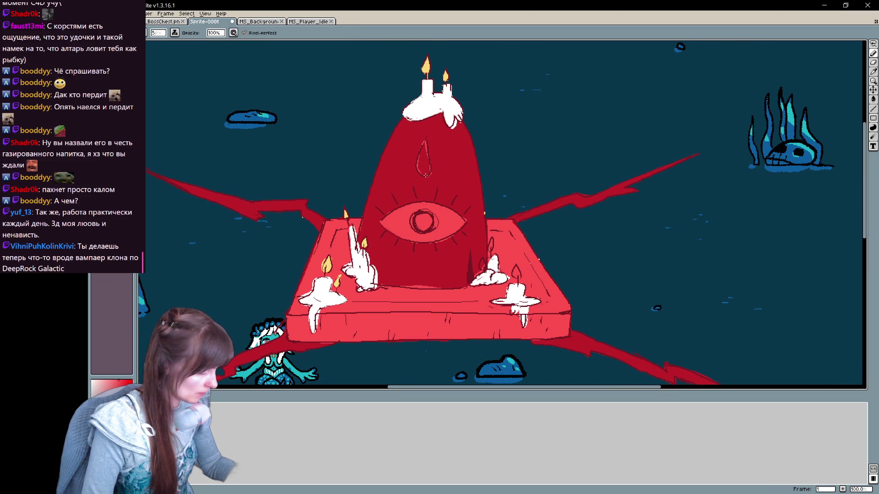
key("g")
left_click(424, 163)
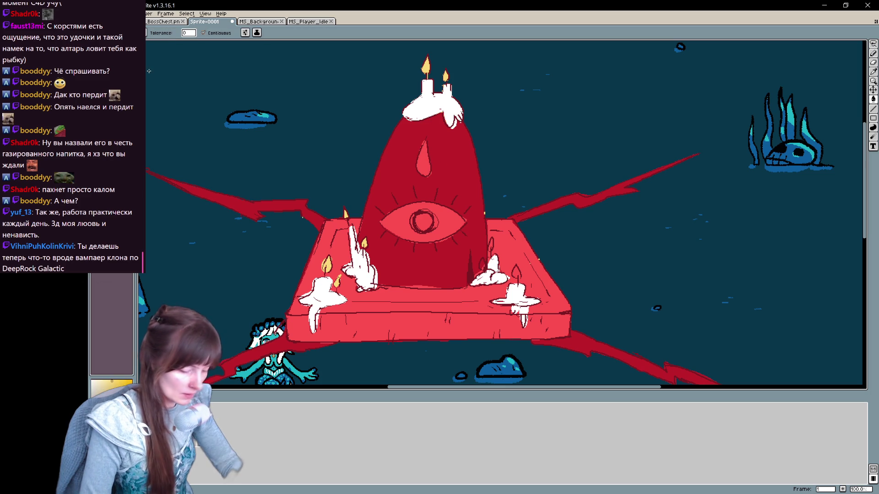
key("b")
key("g")
left_click(424, 221)
key("b")
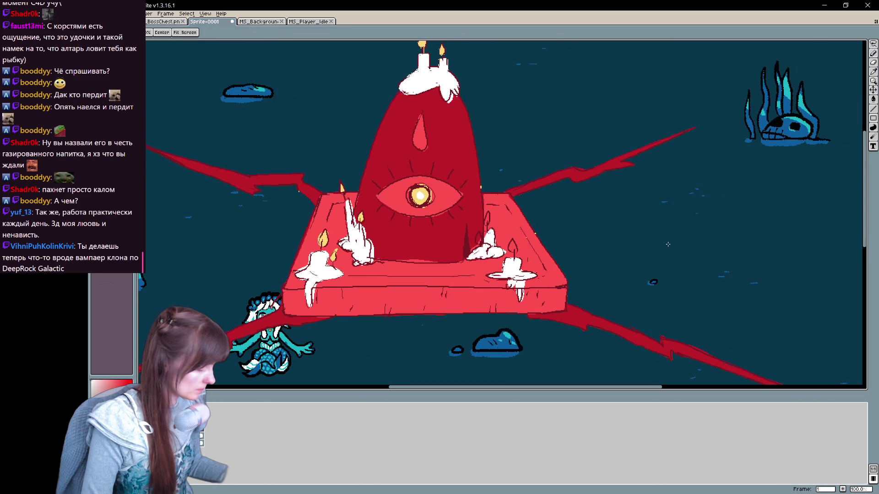
Undo the yellow iris, teardrop and eye fills back to plain red linework
mouse_move(618, 232)
left_mouse_down()
mouse_move(708, 220)
mouse_move(648, 275)
left_mouse_up()
key("v")
key("ctrl+z")
key("ctrl+z")
key("ctrl+z")
key("ctrl+z")
key("ctrl+z")
key("b")
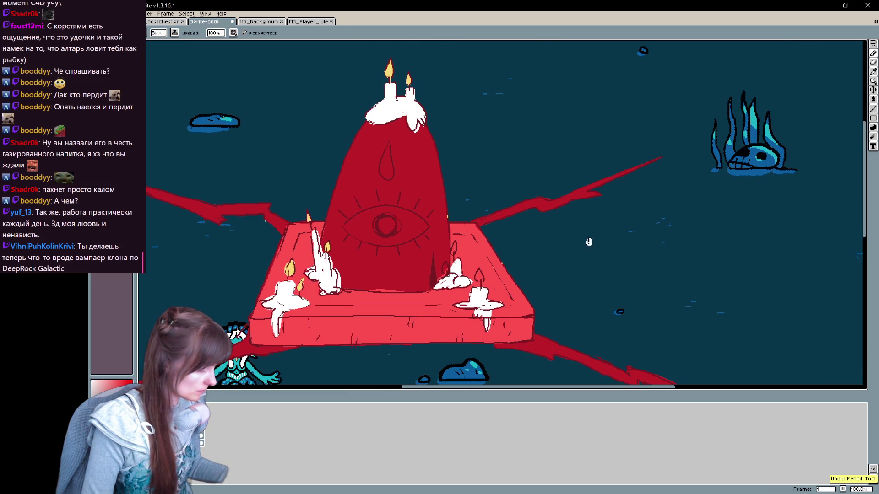
Raise the pencil size to 7 and ink the eye, its rays and the teardrop in thick yellow
left_click_drag(590, 242, 622, 246)
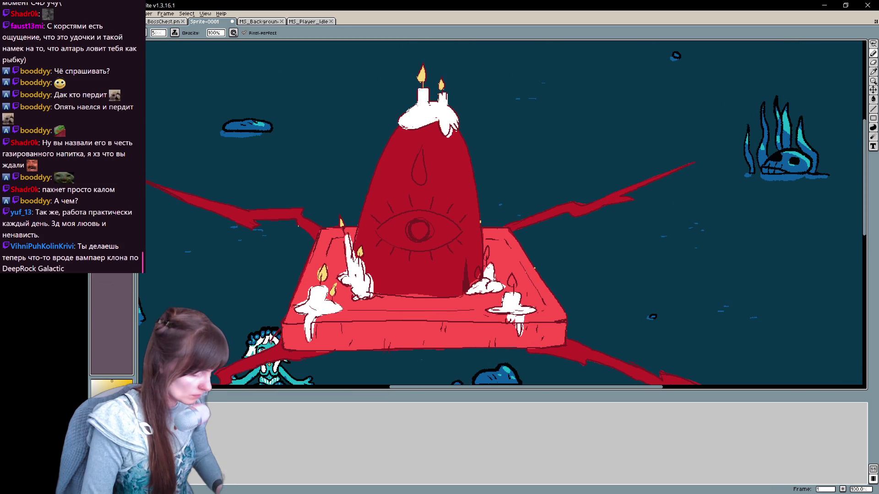
left_click_drag(378, 223, 407, 208)
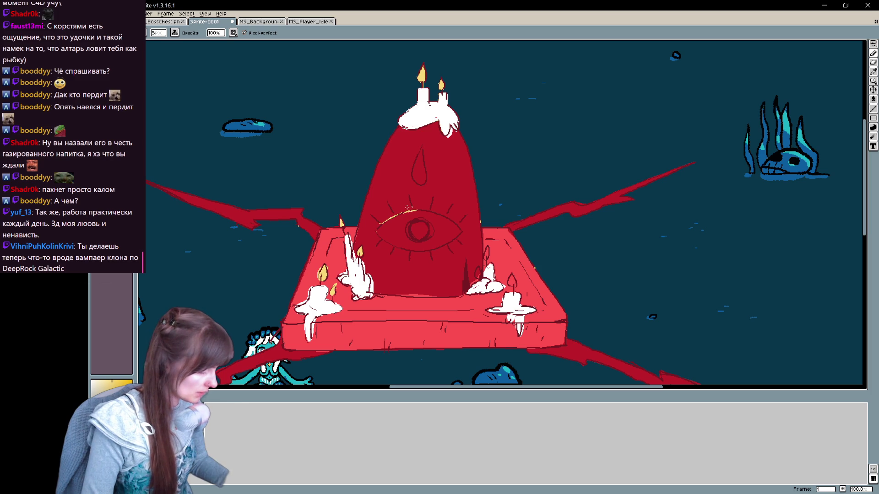
left_click(159, 34)
left_click_drag(166, 37, 180, 45)
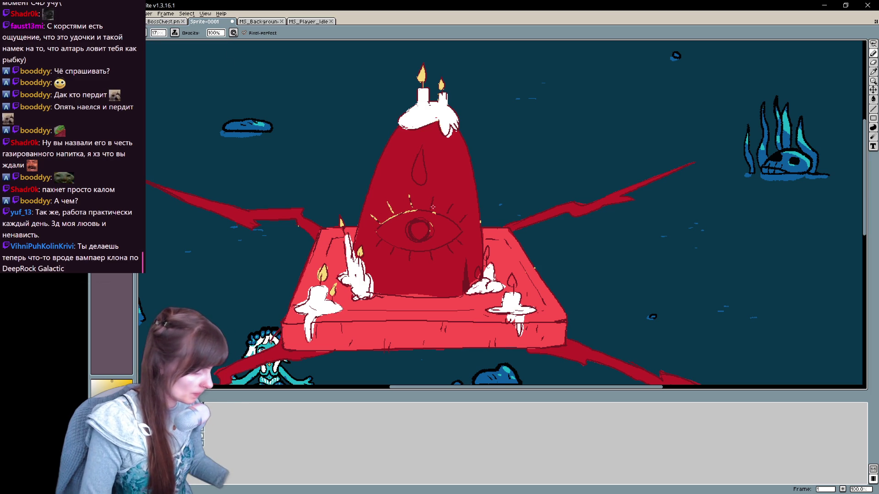
mouse_move(405, 235)
left_mouse_down()
mouse_move(428, 220)
mouse_move(433, 242)
mouse_move(460, 223)
left_mouse_up()
left_click_drag(425, 186, 413, 184)
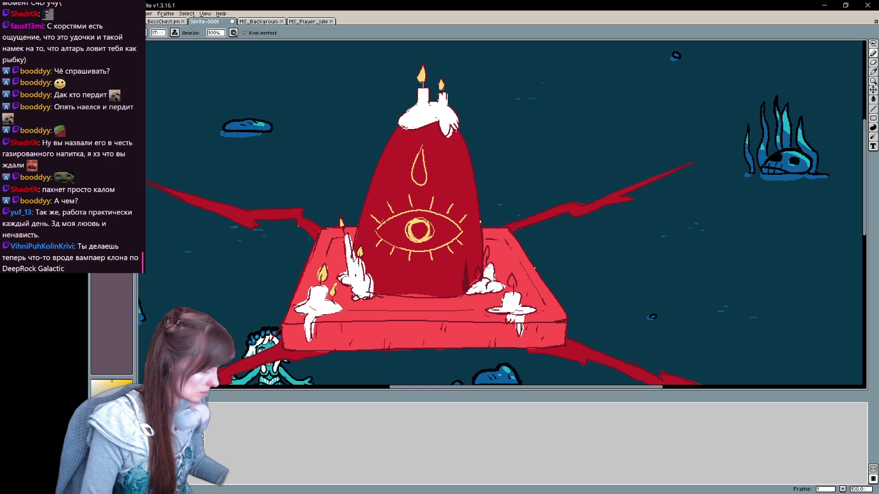
Change the painting ink setting from the ink list
left_click(175, 33)
left_click(181, 38)
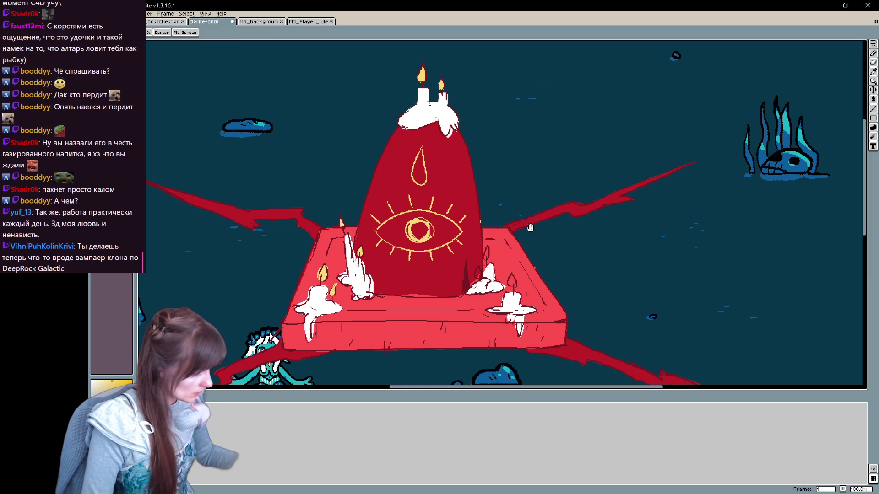
left_click(175, 32)
left_click(190, 50)
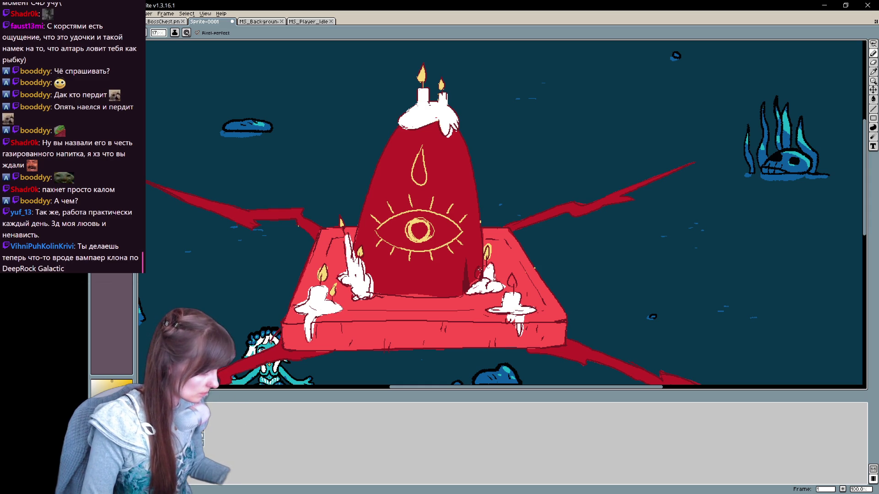
mouse_move(502, 214)
left_mouse_down()
mouse_move(504, 140)
mouse_move(522, 182)
left_mouse_up()
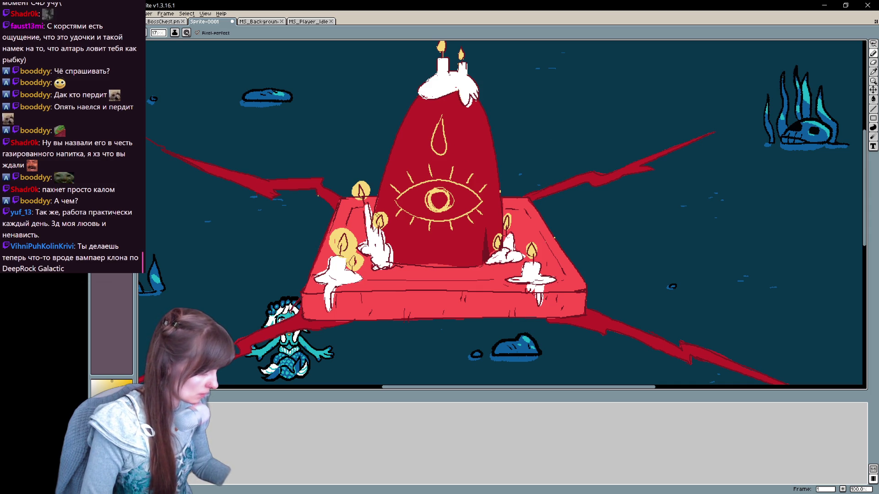
Add yellow glow to a candle flame, then toggle the colour fill layer's visibility to compare layers
left_click_drag(505, 215, 512, 224)
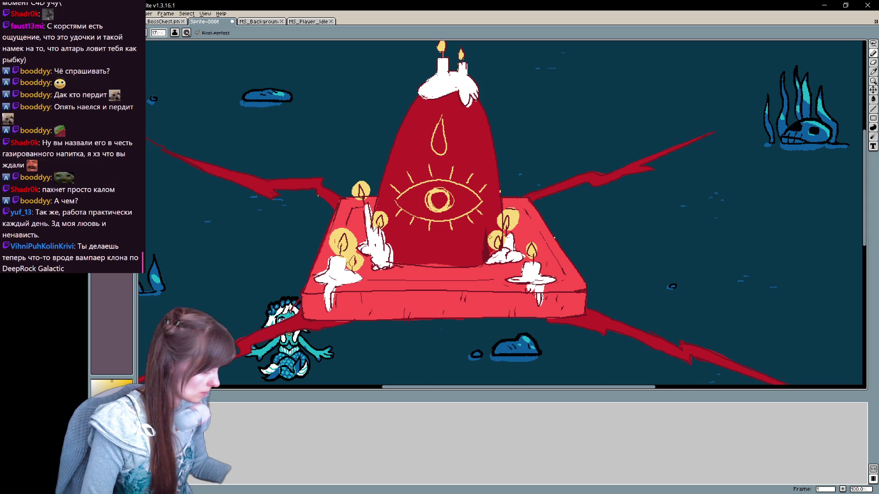
mouse_move(641, 235)
left_mouse_down()
mouse_move(621, 234)
mouse_move(730, 245)
mouse_move(617, 245)
mouse_move(563, 290)
mouse_move(669, 219)
left_mouse_up()
key("x")
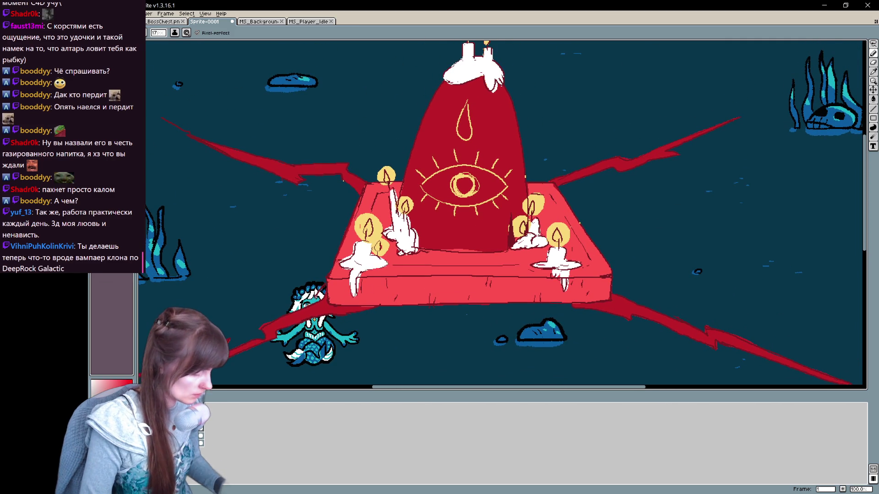
left_click(201, 435)
left_click(201, 435)
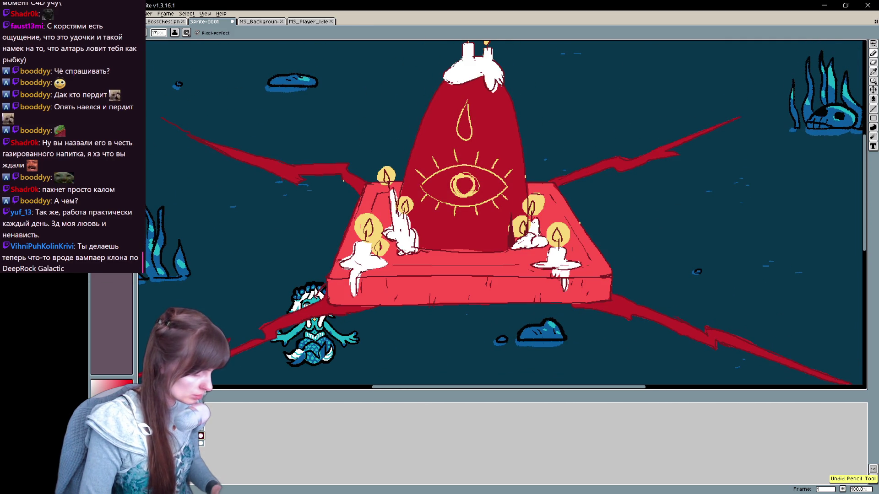
left_click(201, 436)
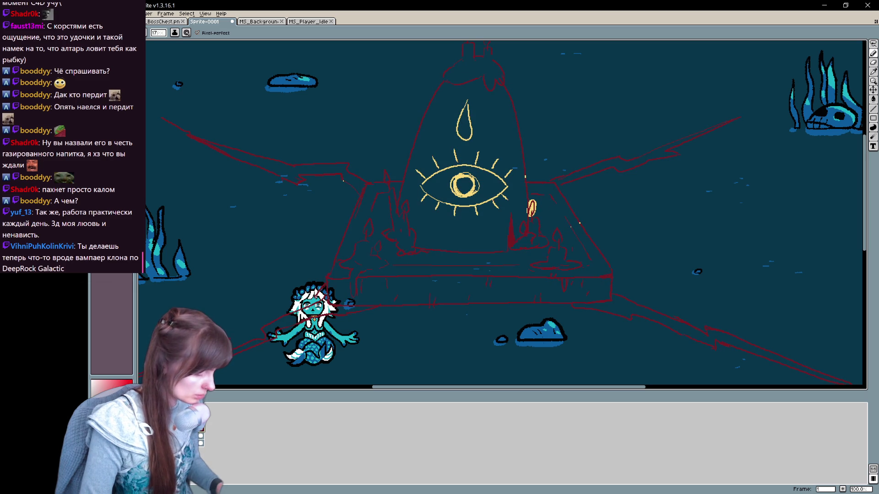
left_click(201, 435)
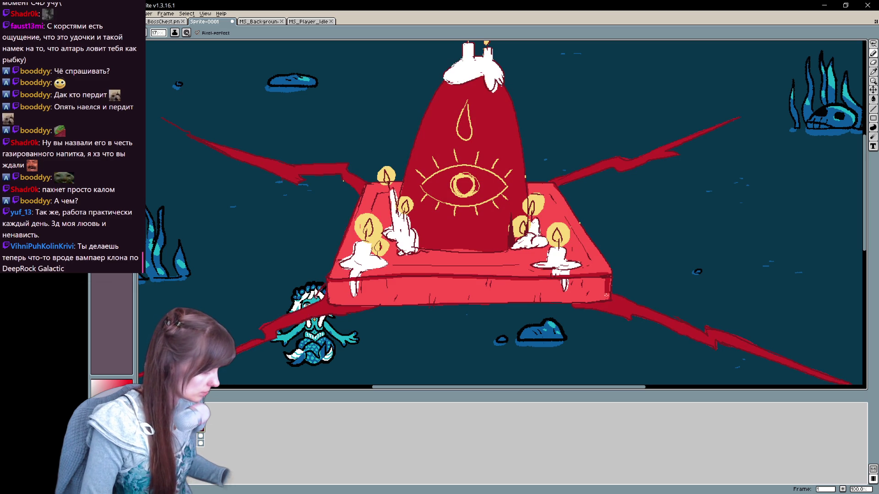
Fill the altar's lower front band darker red and draw a white-and-red pupil in the eye
left_click_drag(376, 305, 433, 301)
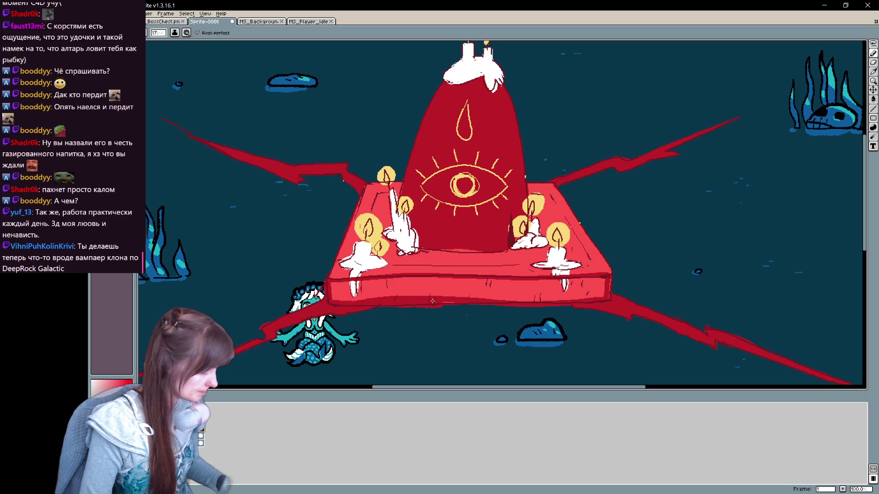
key("g")
left_click(464, 301)
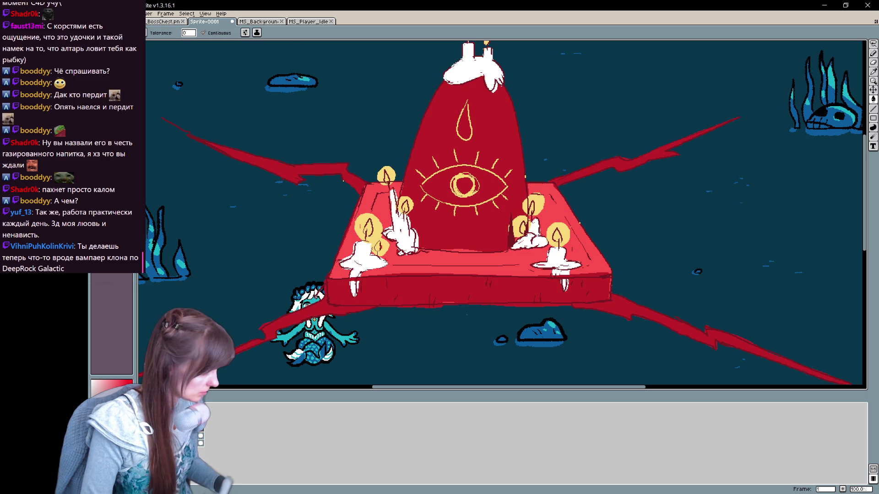
key("b")
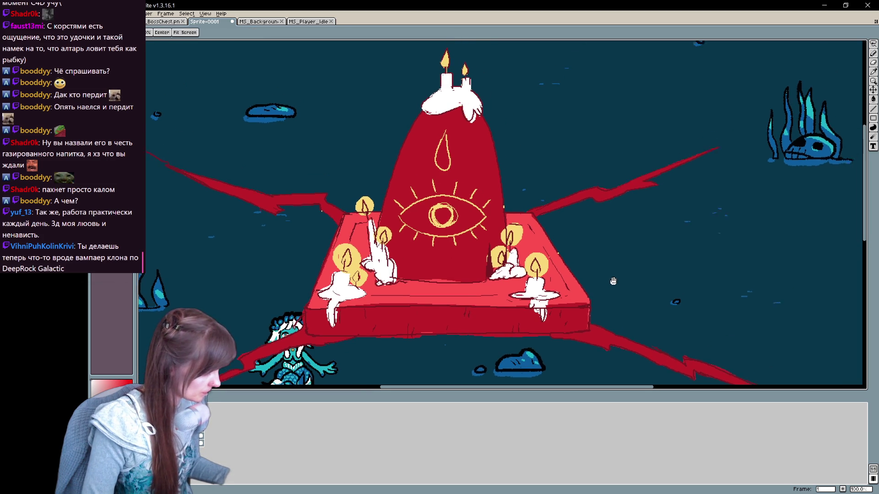
left_click_drag(498, 115, 472, 152)
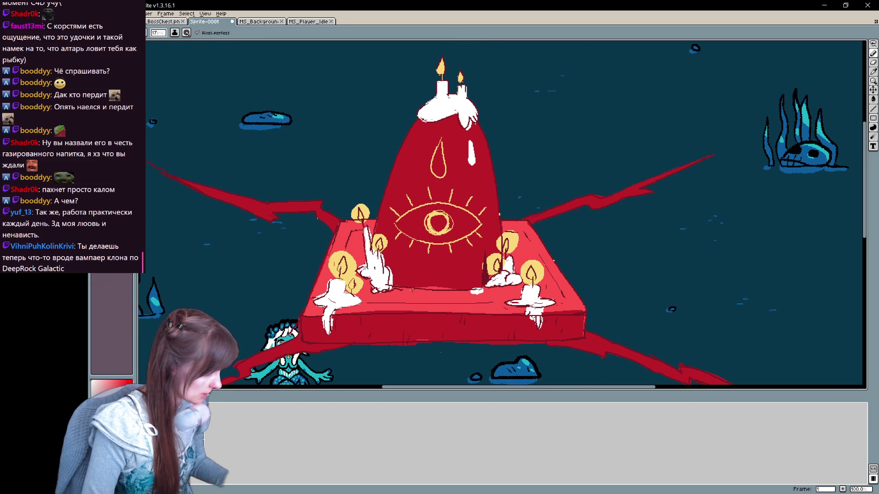
left_click_drag(649, 271, 649, 275)
left_click_drag(433, 223, 445, 232)
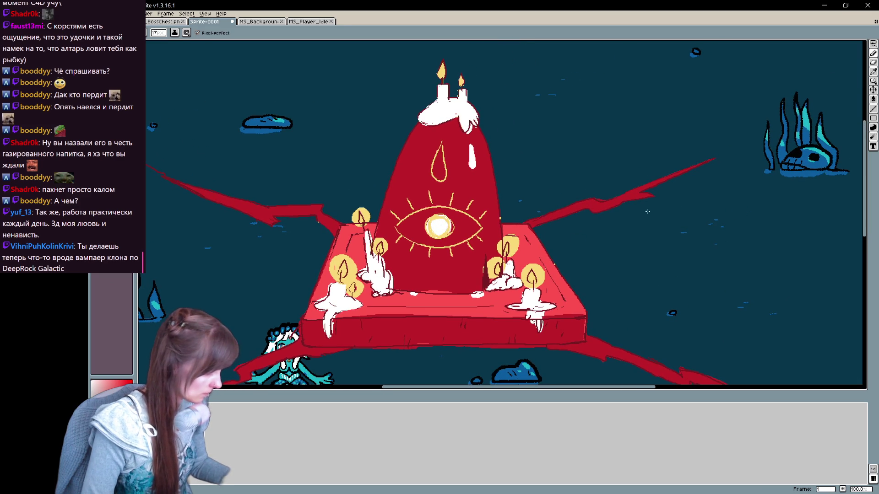
Paint a large yellow flame on the top candle, redoing it after undoing an oversized attempt
mouse_move(647, 212)
left_mouse_down()
mouse_move(662, 275)
mouse_move(721, 189)
left_mouse_up()
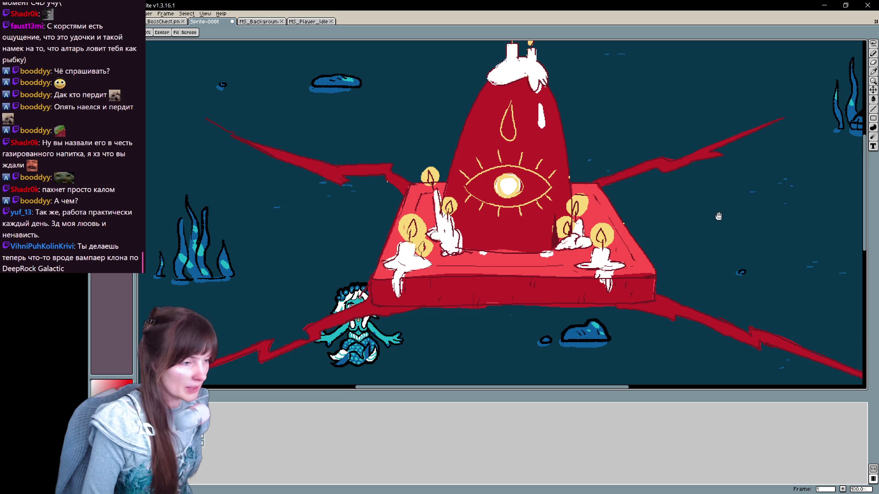
left_click_drag(718, 216, 656, 259)
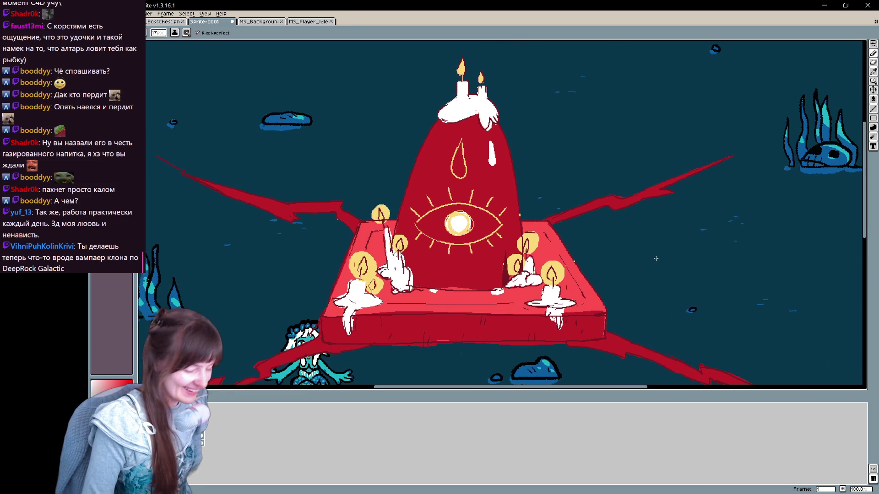
left_click(110, 206)
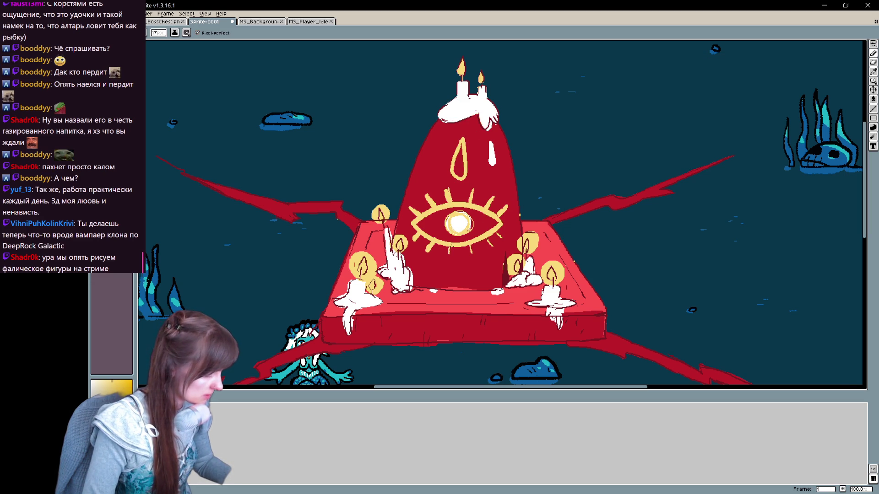
mouse_move(501, 214)
left_mouse_down()
mouse_move(500, 186)
mouse_move(462, 241)
mouse_move(477, 246)
left_mouse_up()
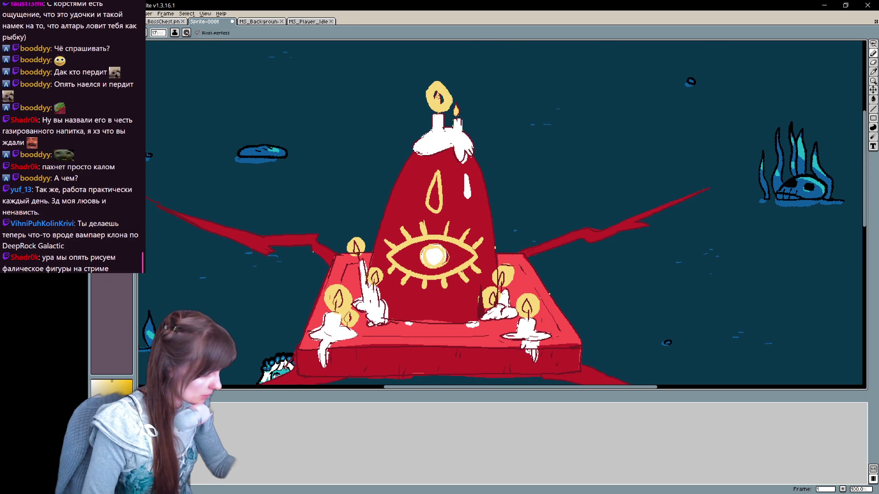
key("ctrl+z")
left_click_drag(431, 90, 463, 111)
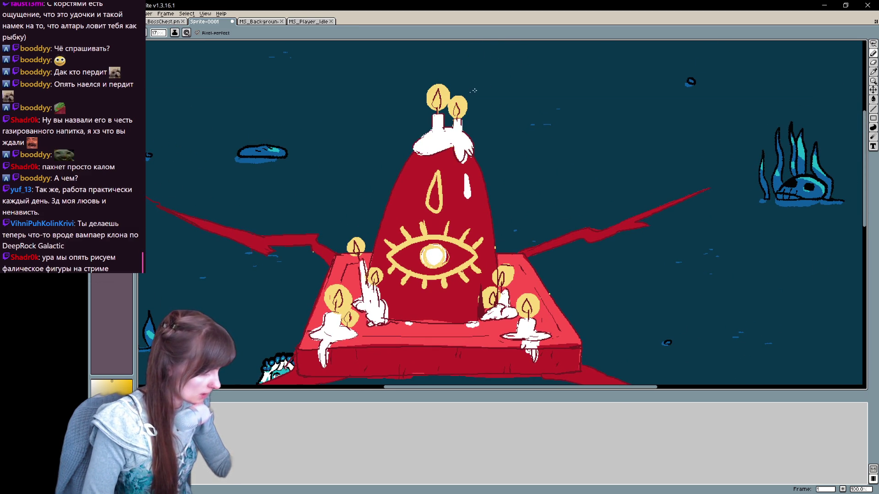
left_click_drag(613, 268, 686, 214)
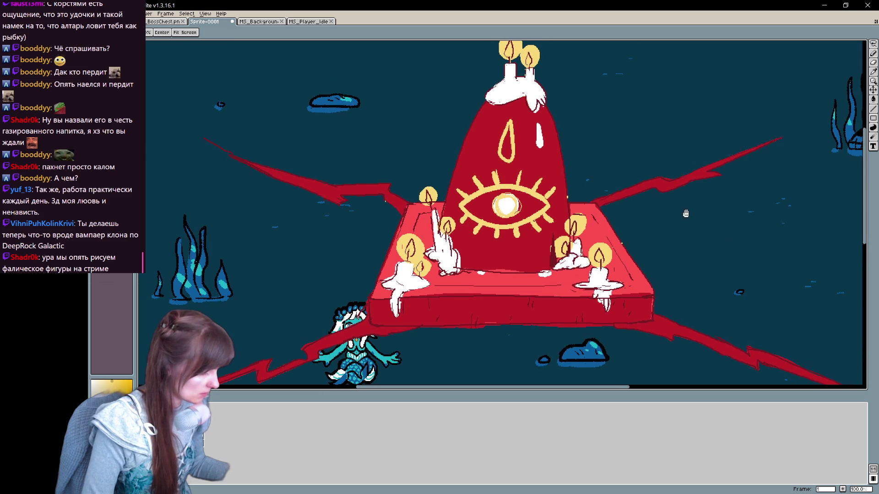
left_click(295, 175, "alt")
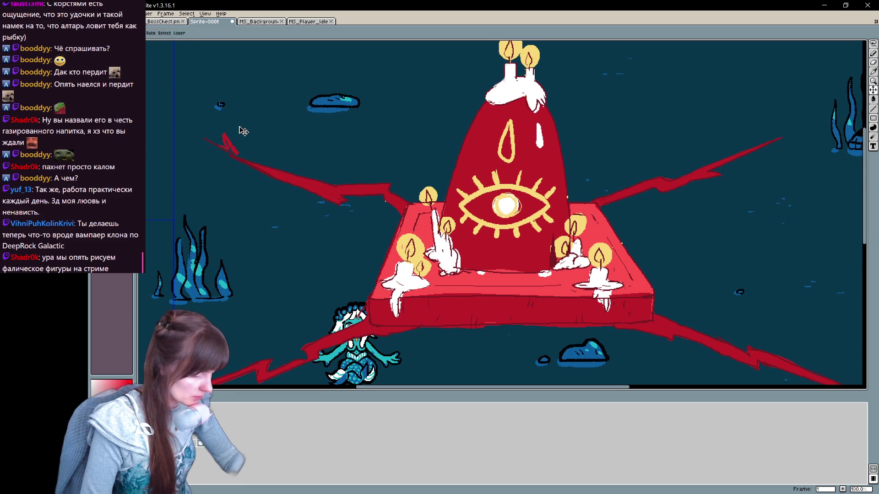
On a new layer, lasso jagged thorn shapes along the upper tendrils, discarding stray strokes
key("ctrl+z")
right_click(162, 429)
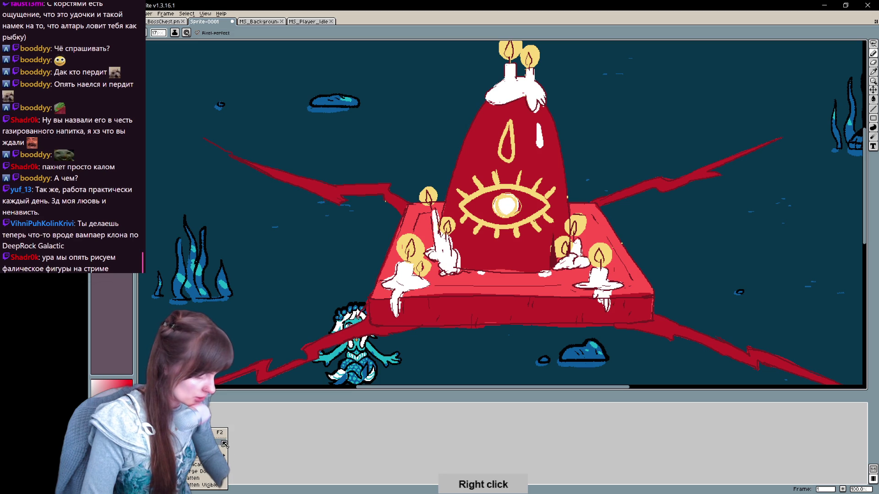
left_click(254, 444)
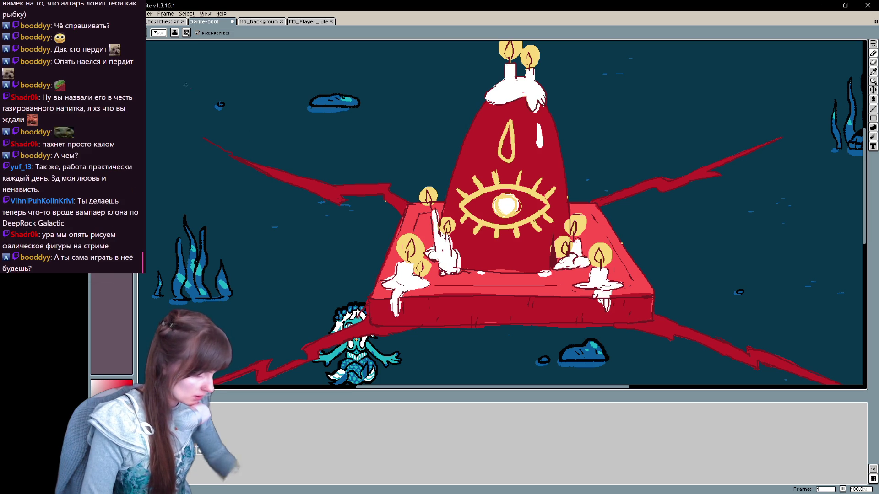
key("m")
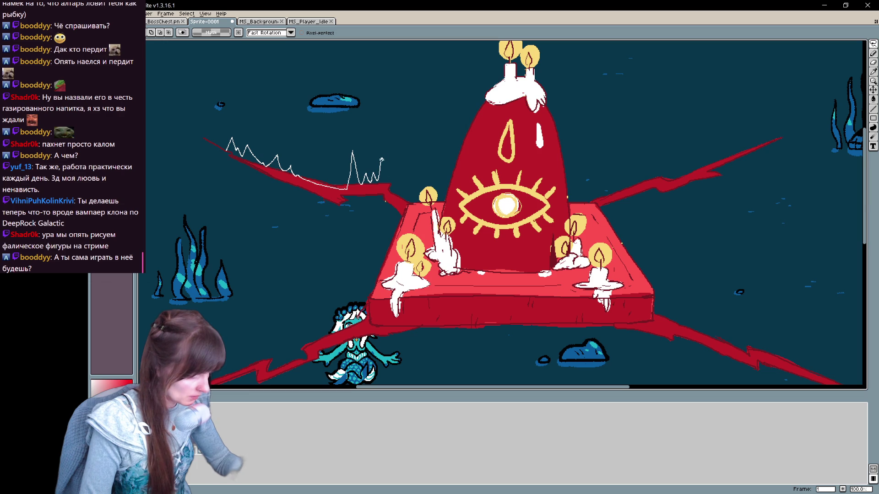
left_click_drag(232, 152, 229, 145)
key("ctrl")
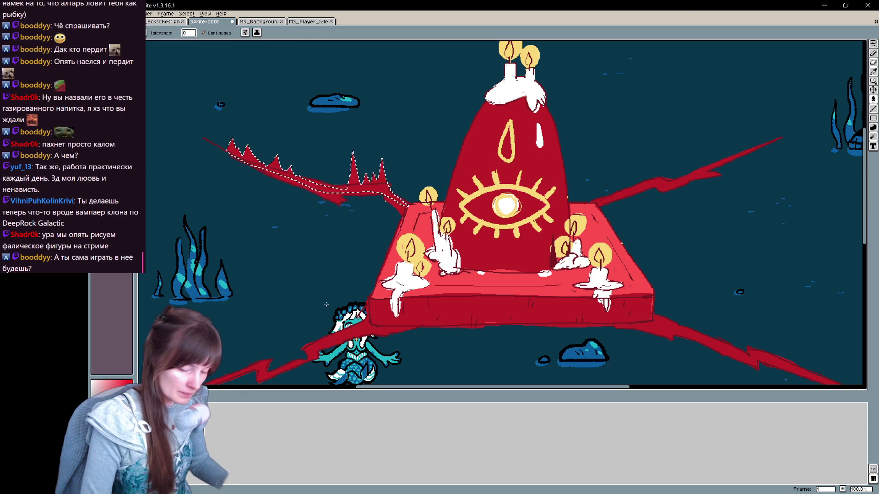
mouse_move(326, 304)
left_mouse_down()
mouse_move(439, 328)
mouse_move(324, 230)
left_mouse_up()
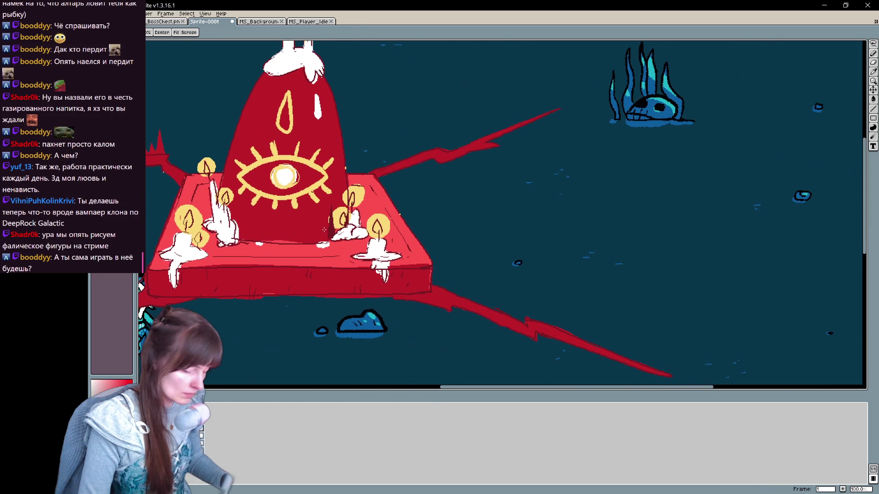
left_click_drag(380, 167, 384, 133)
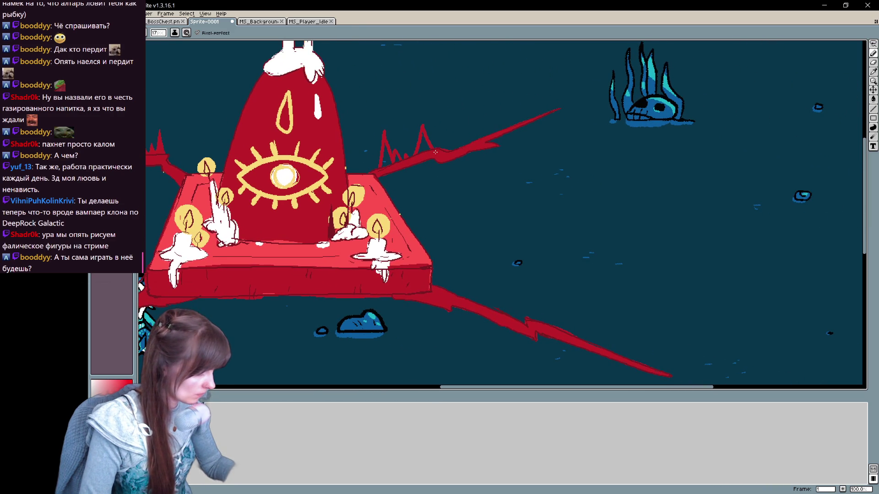
key("m")
left_click_drag(490, 108, 137, 176)
key("Delete")
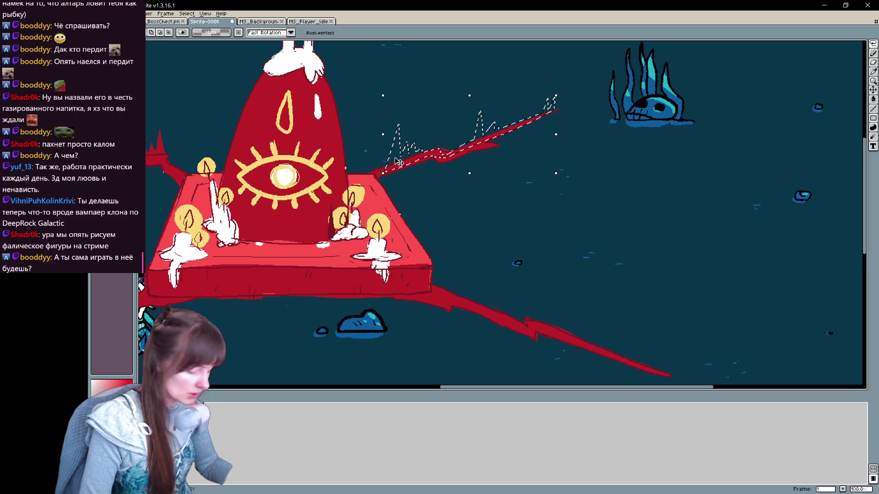
Flood-fill the outlined upper thorns solid red and deselect them
key("h")
left_click_drag(431, 219, 596, 154)
key("w")
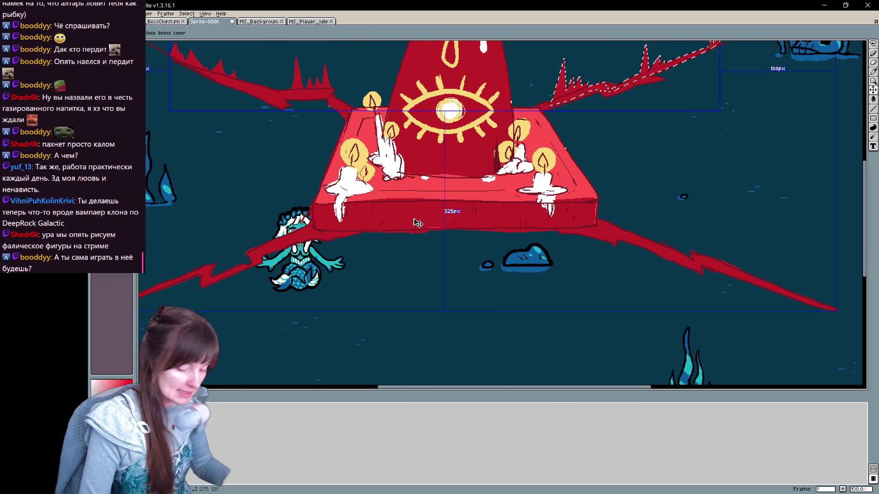
left_click_drag(415, 221, 396, 274)
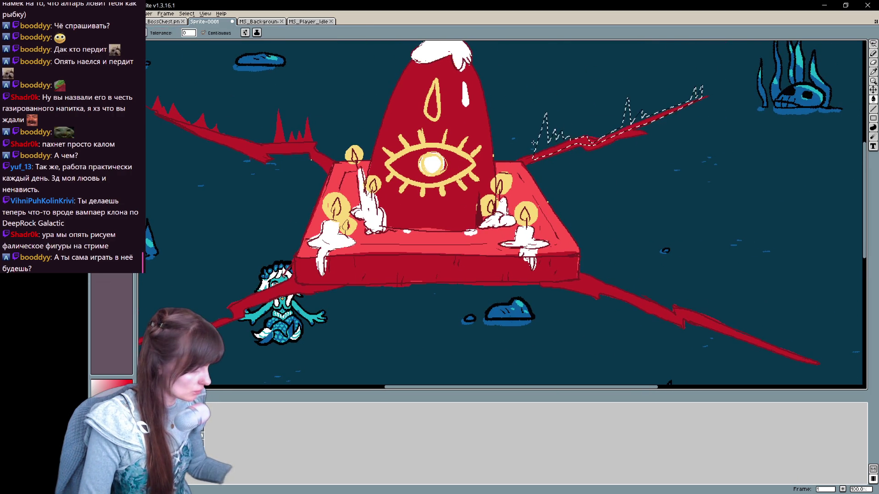
left_click(554, 158)
key("ctrl+d")
key("h")
mouse_move(575, 241)
left_mouse_down()
mouse_move(613, 328)
mouse_move(605, 219)
left_mouse_up()
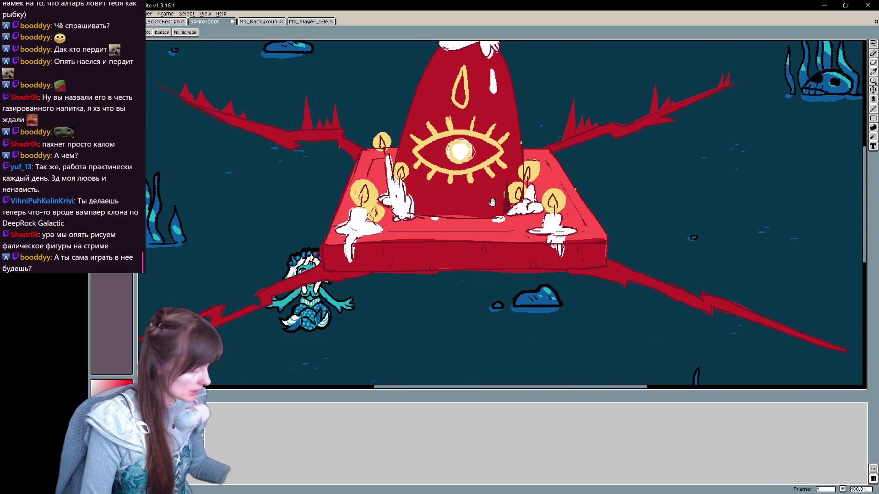
key("w")
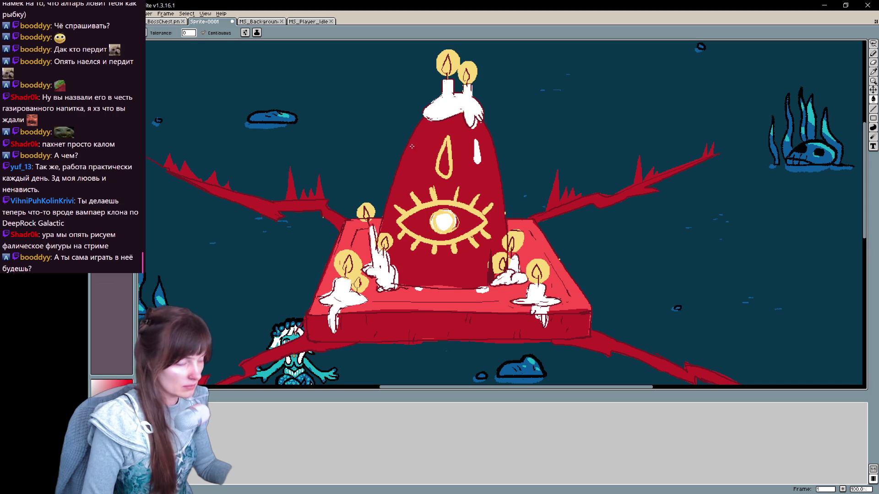
scroll(412, 146, "left", 3)
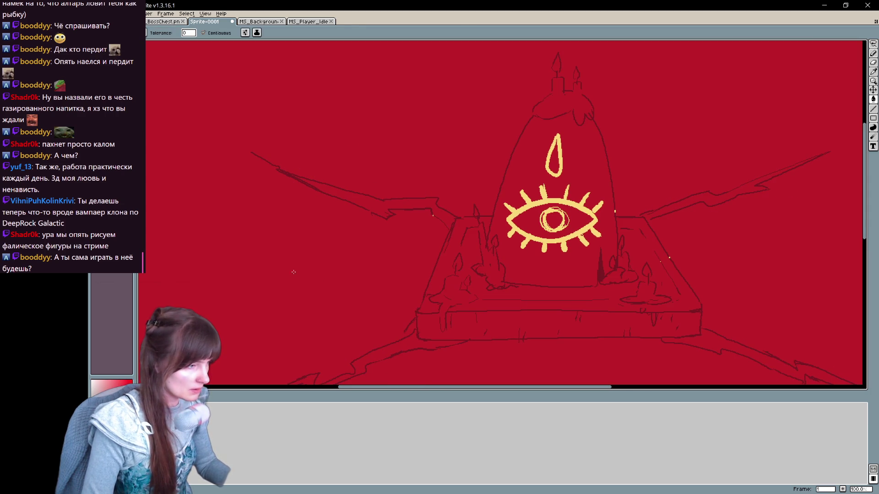
Outline and fill red thorns along the lower-left tendril
key("h")
left_click_drag(393, 222, 390, 191)
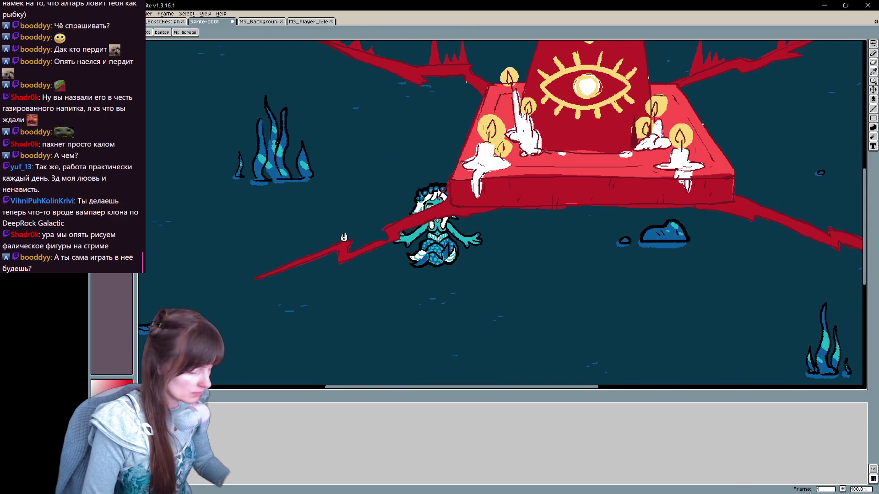
left_click_drag(265, 275, 255, 313)
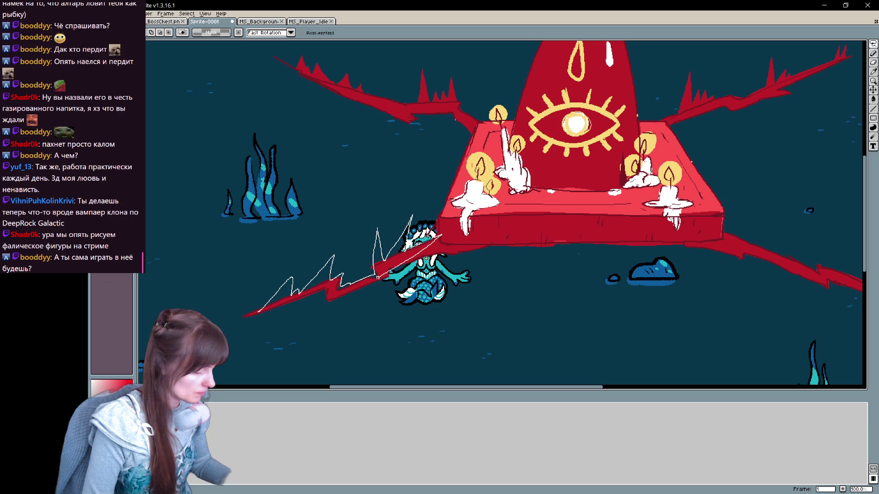
left_click_drag(256, 312, 440, 237)
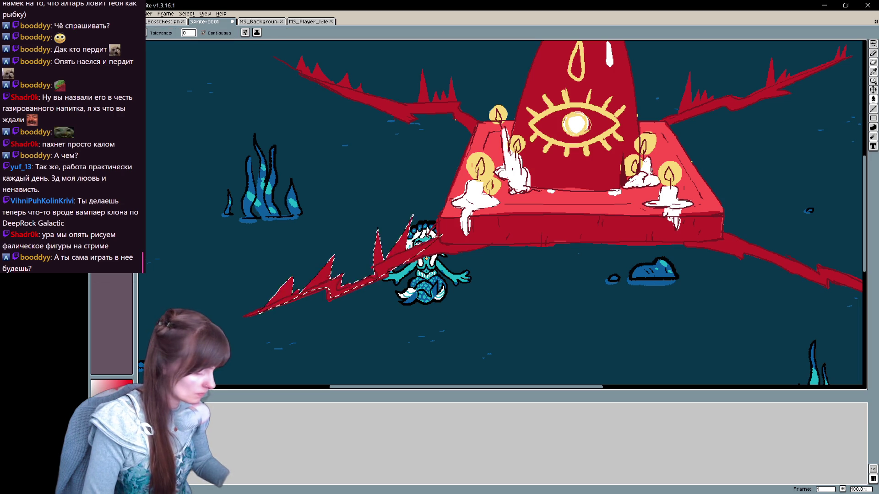
key("v")
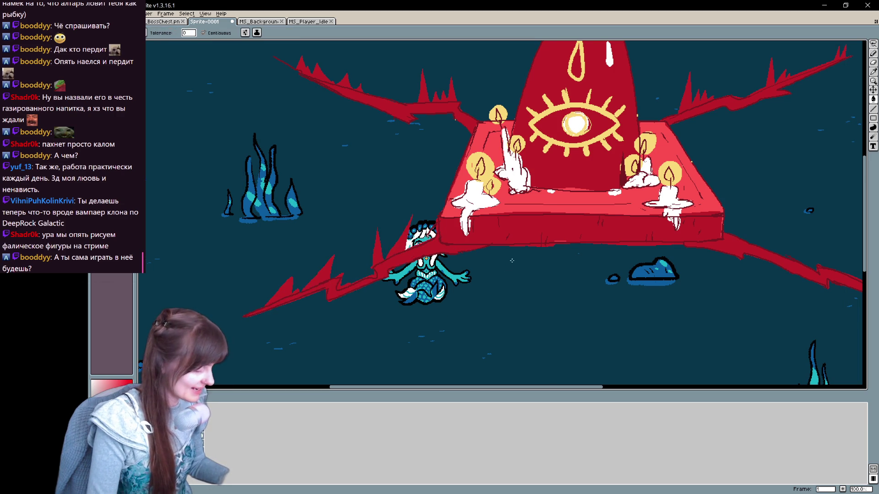
key("h")
Outline and fill red thorns along the lower-right spike, then view the whole shrine
left_click_drag(738, 239, 383, 266)
key("v")
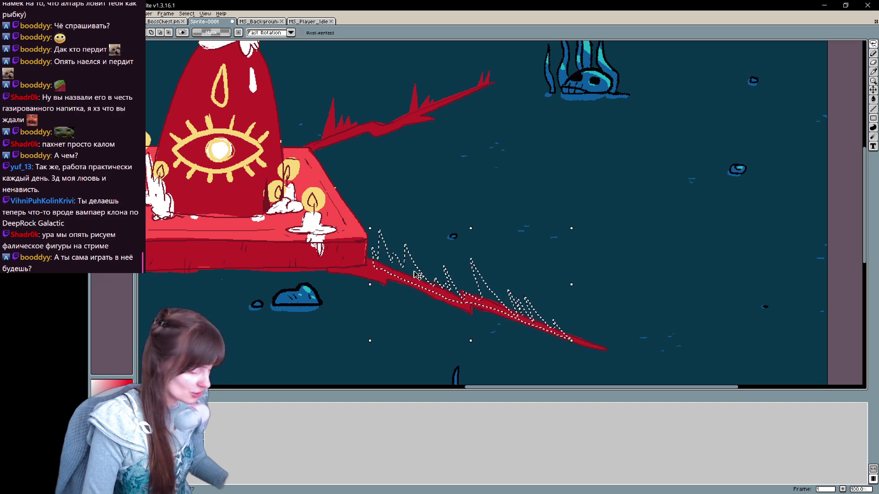
key("w")
key("ctrl+d")
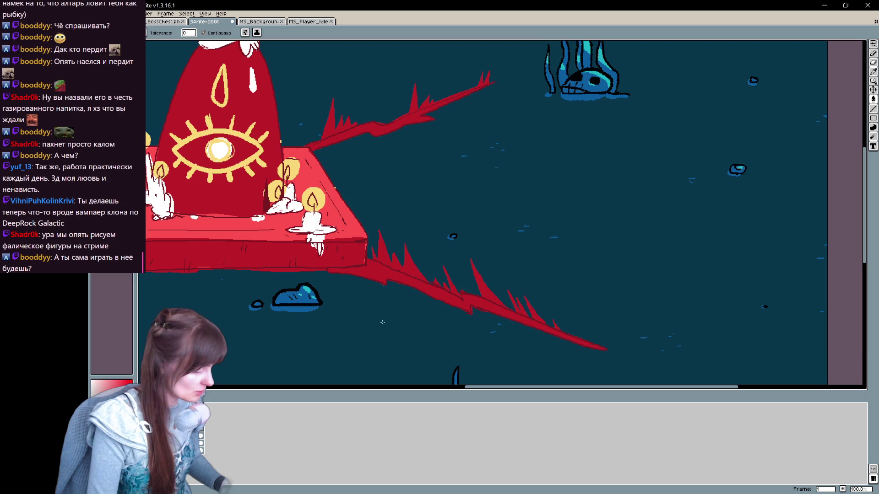
left_click_drag(368, 321, 498, 346)
scroll(474, 308, "down", 2)
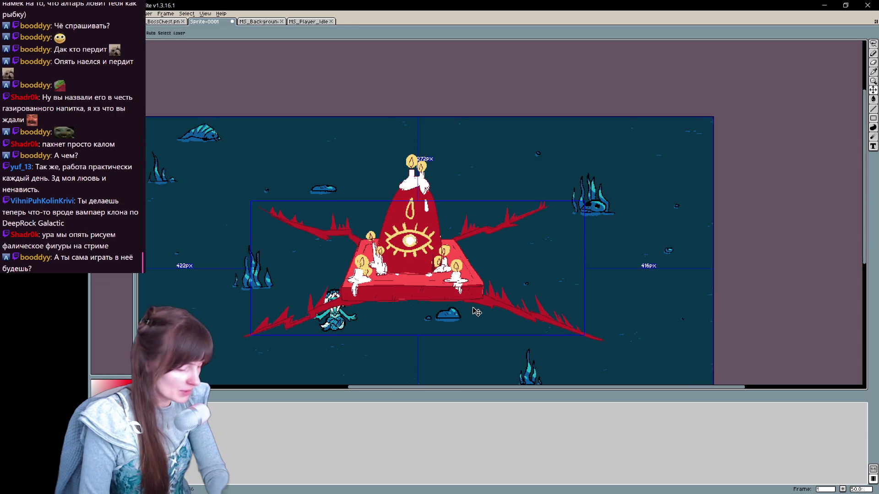
scroll(638, 281, "up", 1)
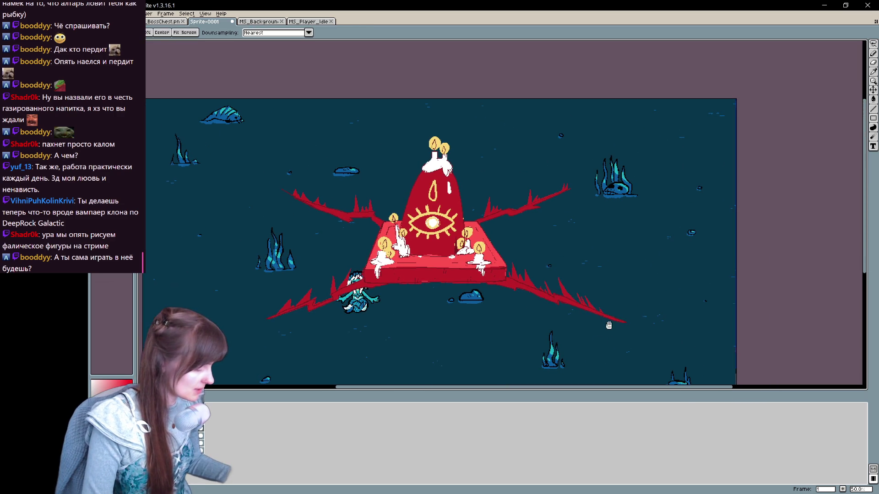
scroll(618, 309, "down", 1)
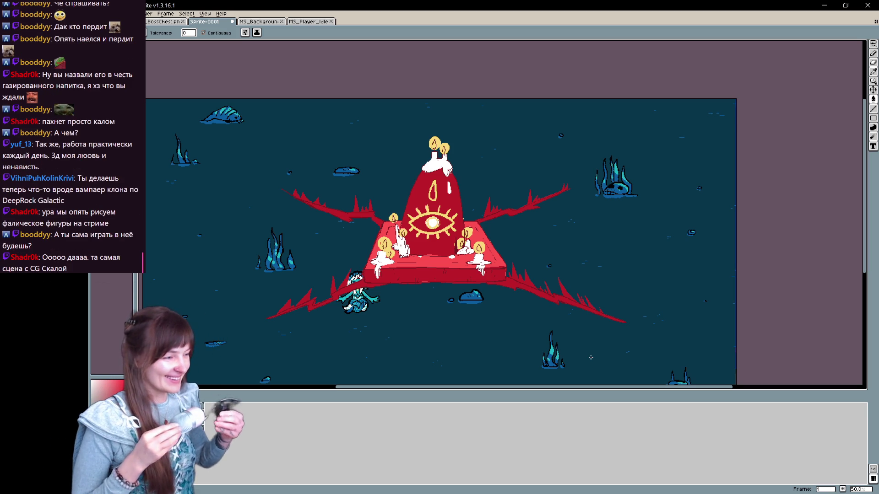
left_click_drag(501, 129, 468, 150)
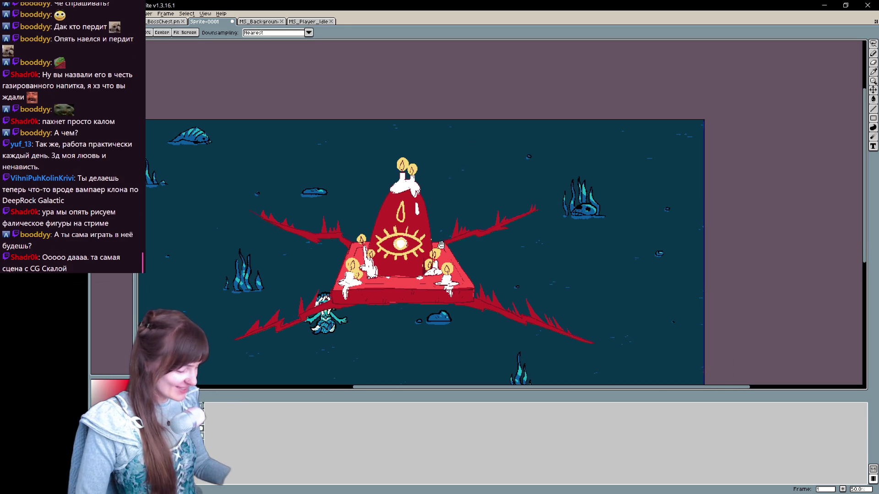
key("b")
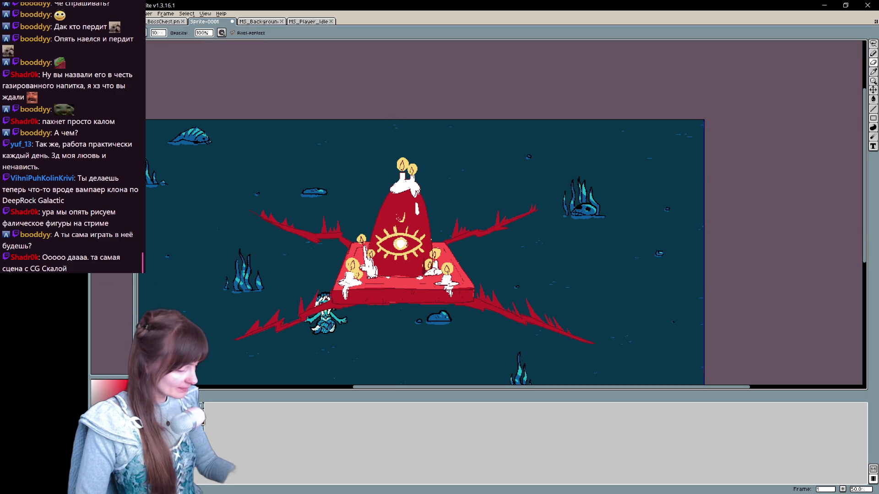
mouse_move(626, 395)
left_mouse_down()
mouse_move(664, 322)
mouse_move(663, 295)
left_mouse_up()
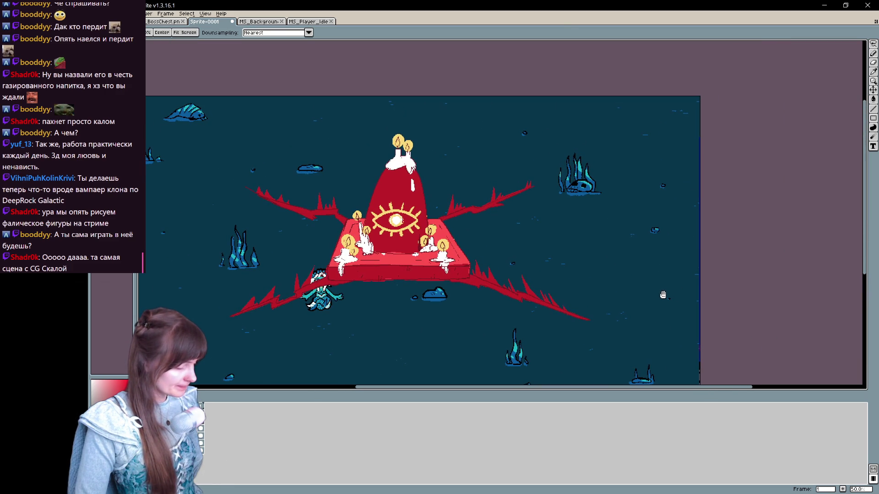
left_click(116, 137)
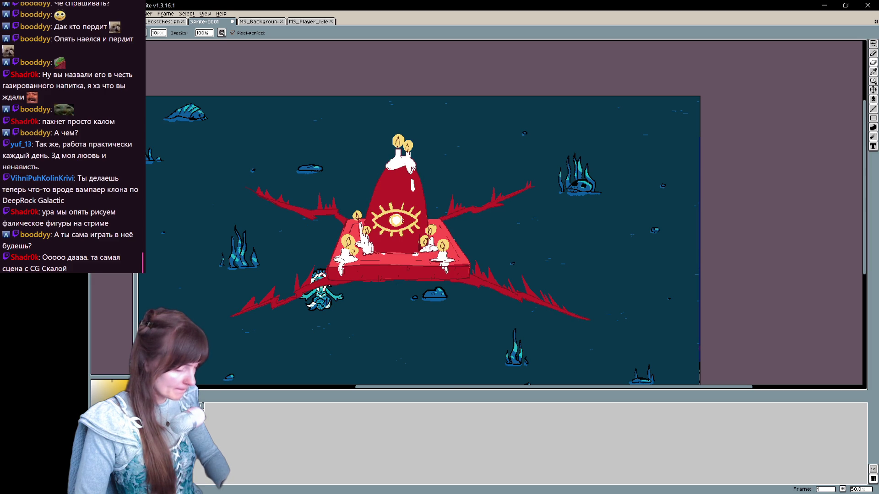
key("e")
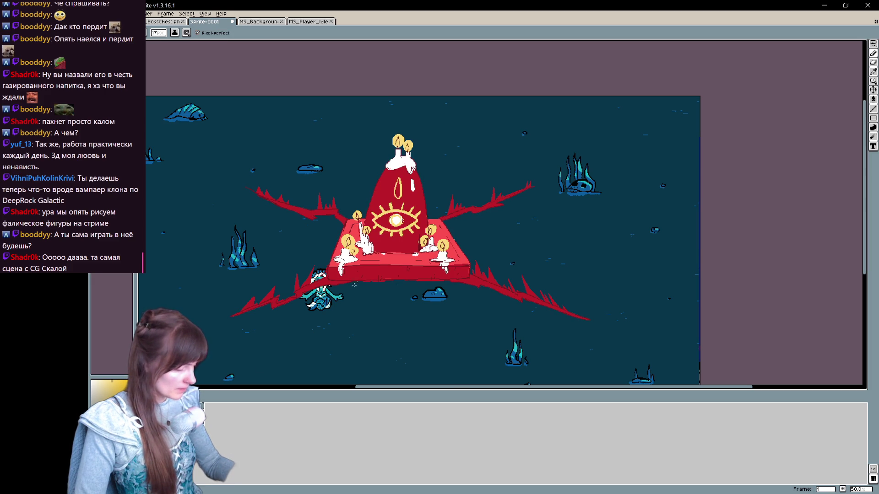
key("x")
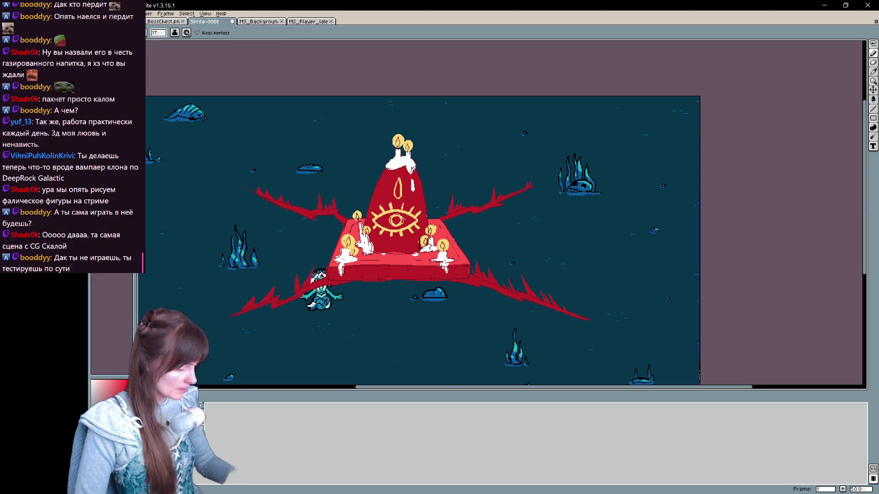
scroll(299, 250, "down", 1)
scroll(298, 250, "up", 1)
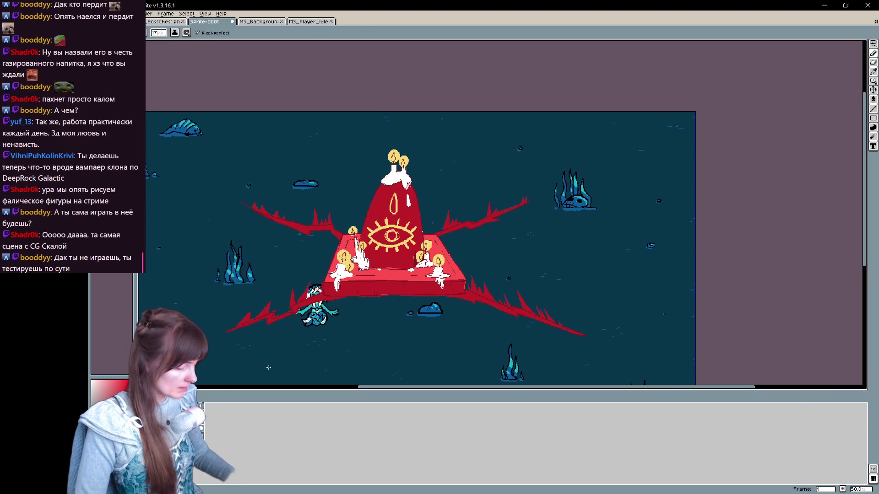
left_click(100, 412)
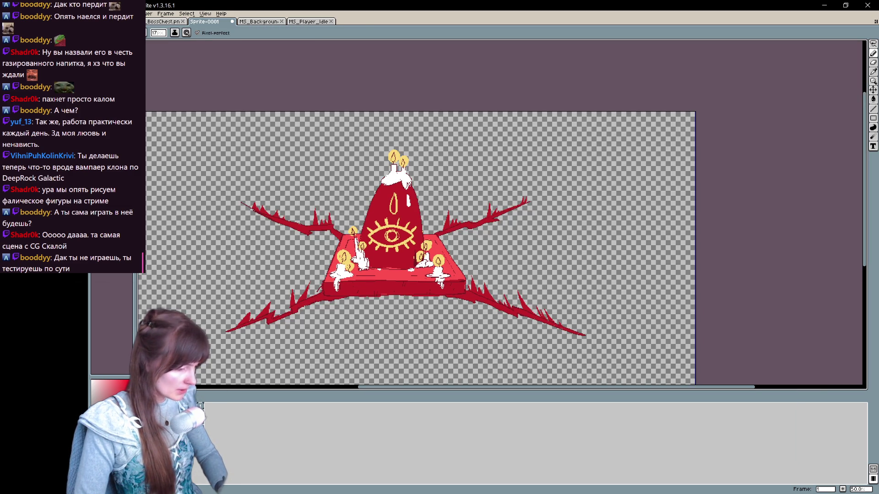
Save the altar as a new MS_DemonAltar sprite file in the game's assets folder
key("ctrl+s")
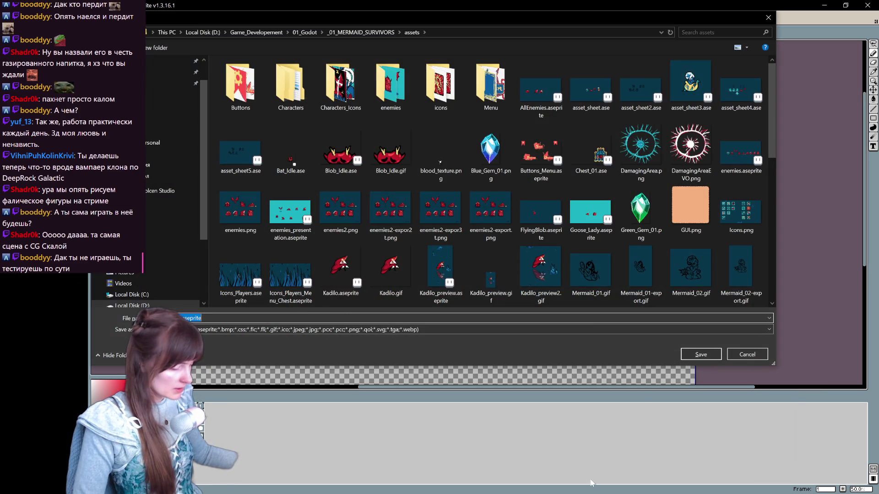
key("Right")
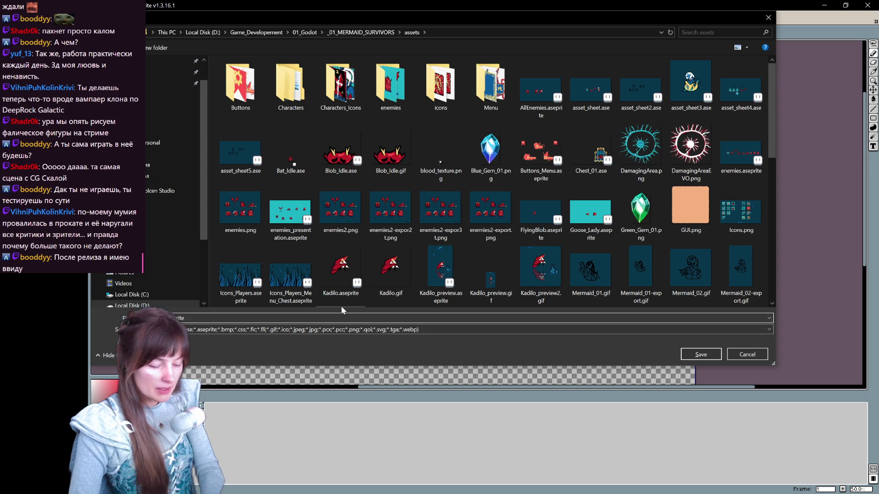
type("icon.aseprite")
type("_01.asep")
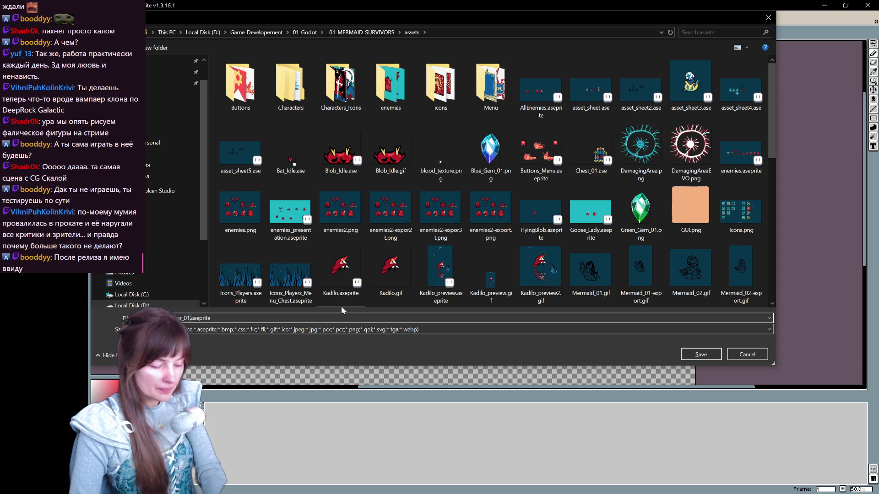
type("Altar")
key("Return")
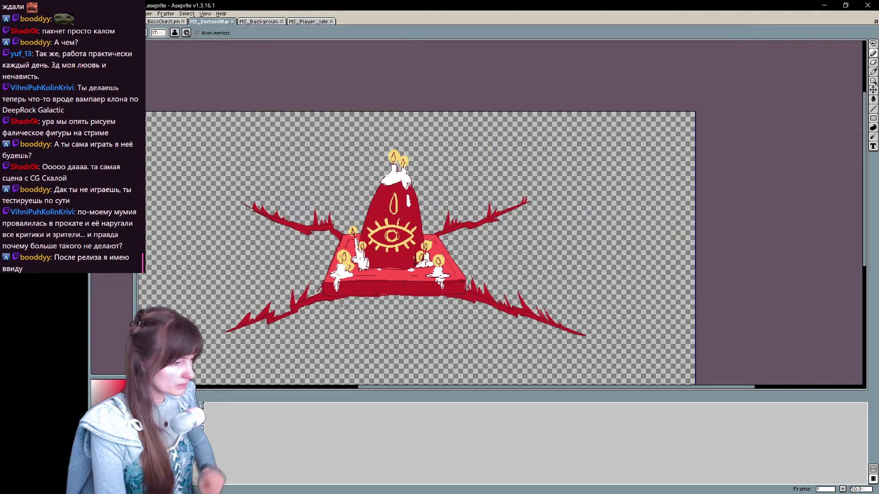
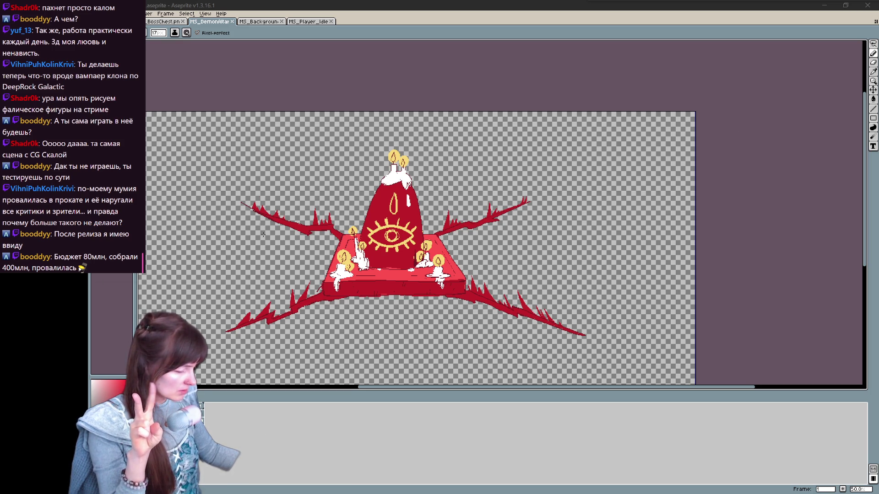
scroll(297, 282, "up", 2)
scroll(296, 282, "down", 2)
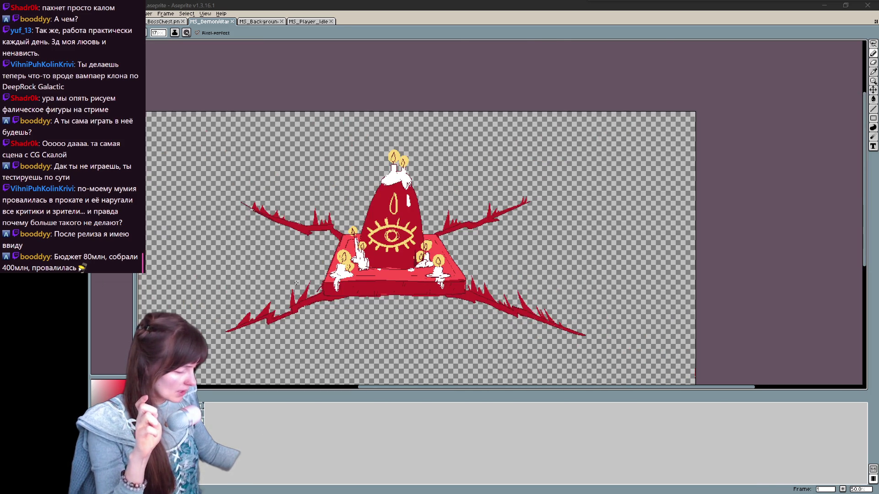
scroll(412, 275, "up", 2)
scroll(412, 274, "down", 2)
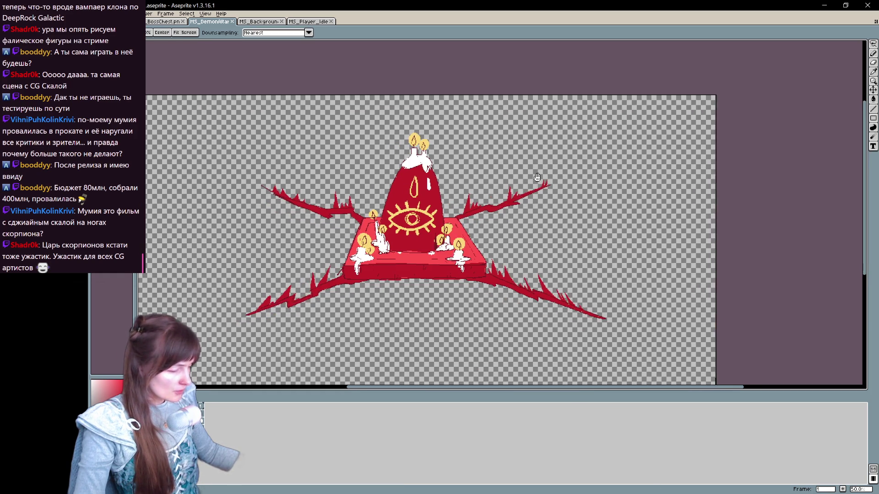
Resize the canvas bounds to fit snugly around the demon altar and its candles, then confirm
left_click_drag(514, 195, 556, 166)
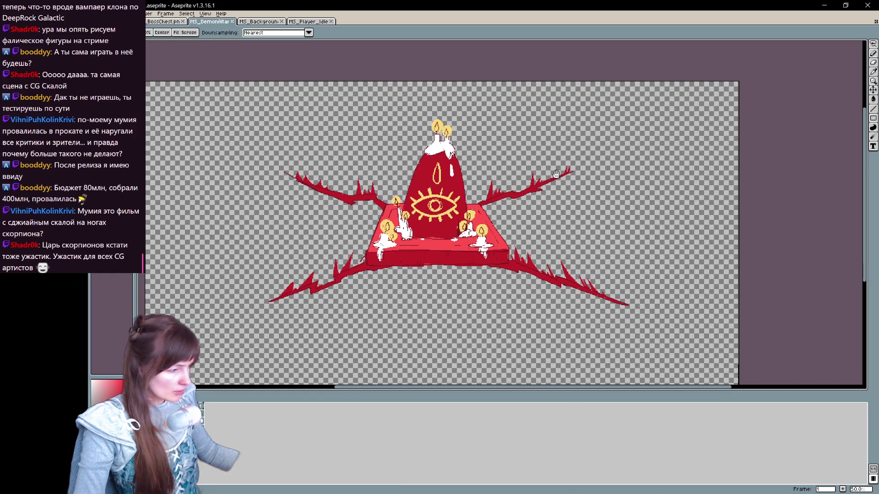
key("ctrl+shift+c")
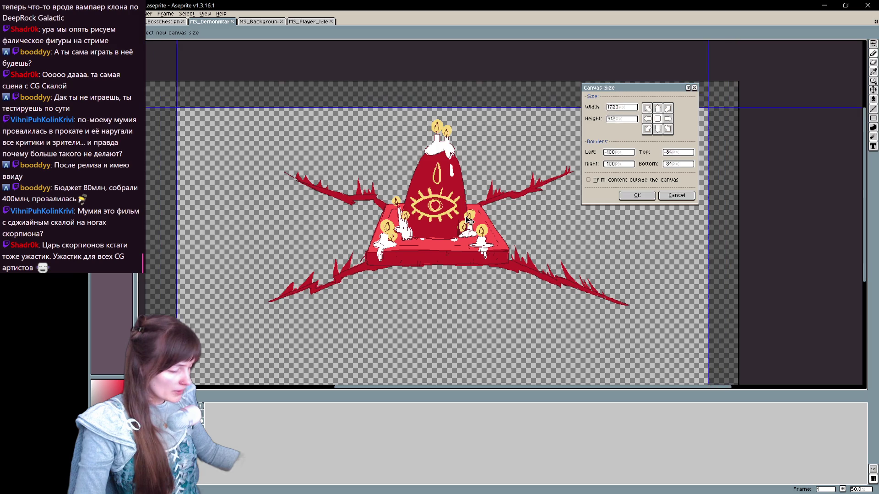
type("1136")
key("Tab")
type("752")
left_click_drag(485, 265, 494, 207)
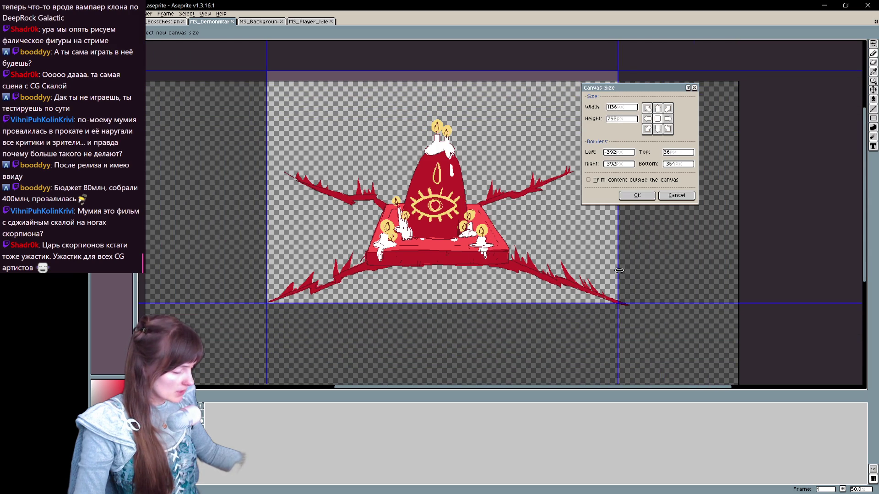
left_click_drag(620, 270, 631, 271)
left_click_drag(541, 314, 541, 315)
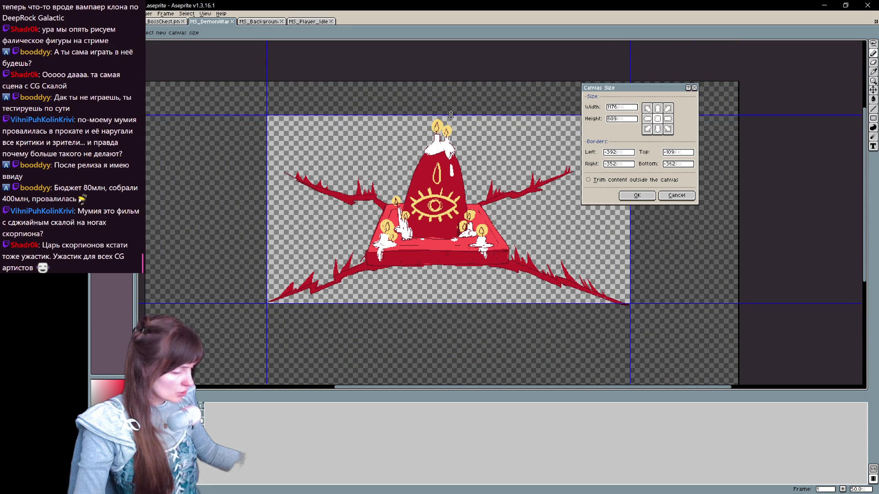
left_click_drag(439, 74, 440, 118)
scroll(440, 174, "down", 2)
scroll(438, 172, "up", 1)
scroll(437, 172, "down", 1)
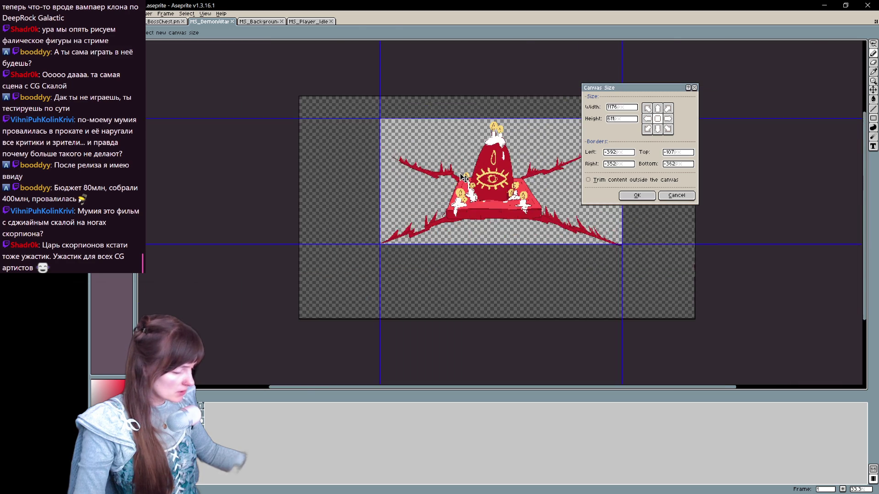
scroll(438, 172, "up", 1)
left_click(624, 196)
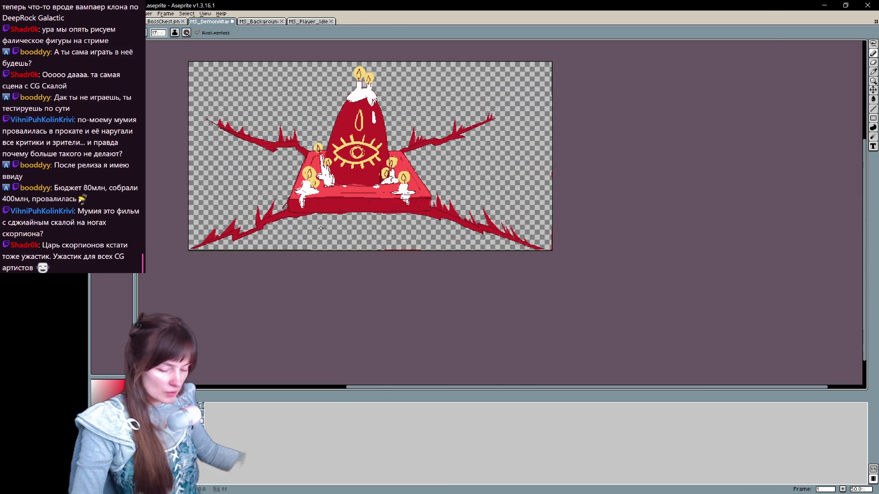
key("ctrl+shift+s")
Save a copy of the altar drawing in PNG format, dismissing the warning that follows
left_click(769, 330)
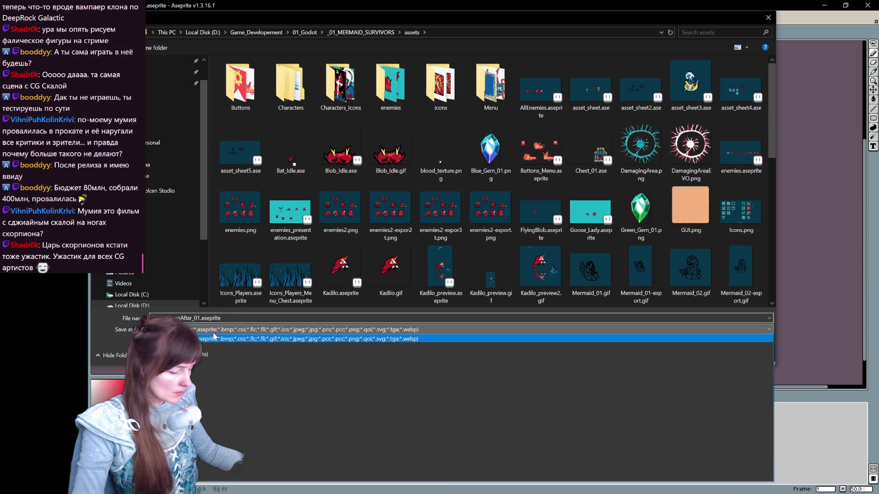
left_click(756, 439)
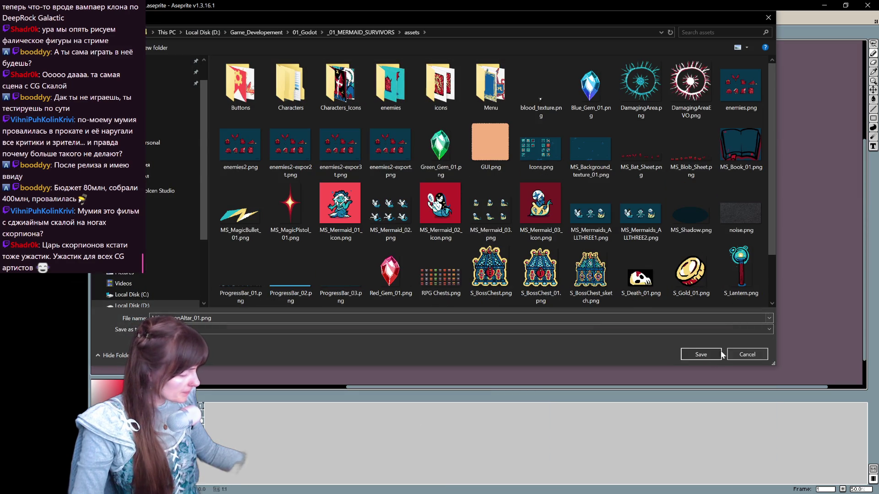
left_click(700, 354)
left_click(462, 285)
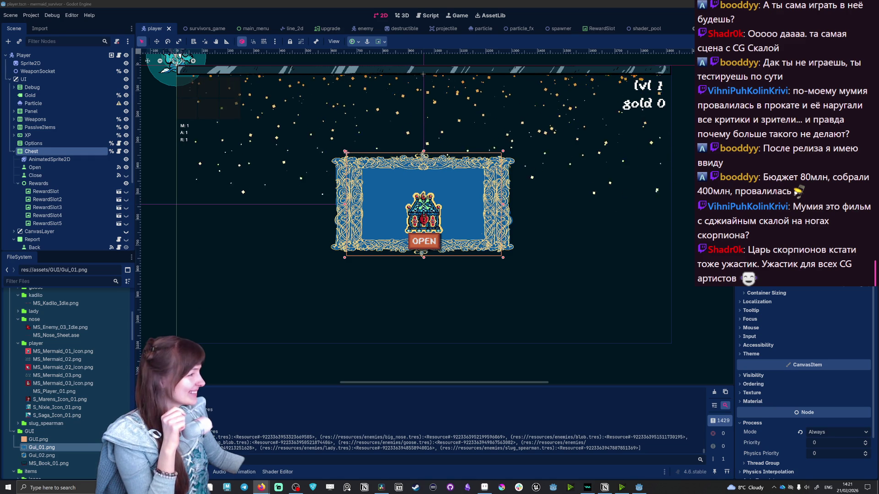
Create a new scene with a 2D root node renamed DemonAltar
left_click(10, 15)
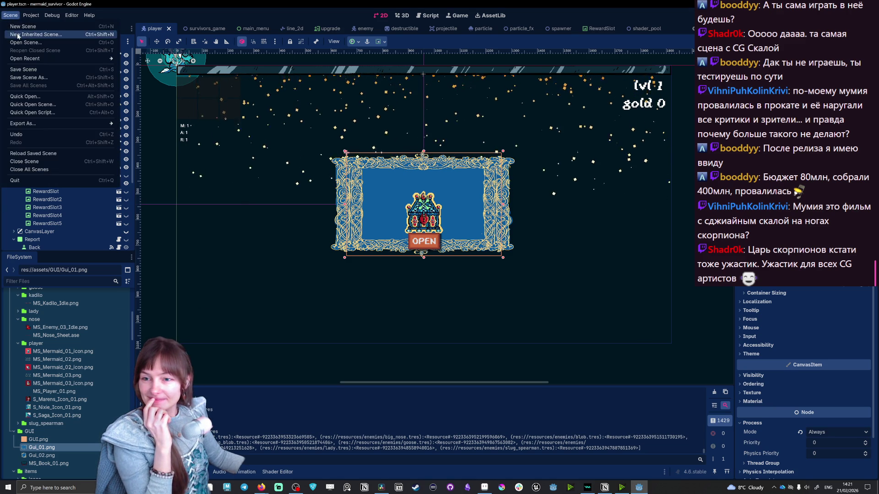
left_click(31, 27)
left_click(68, 64)
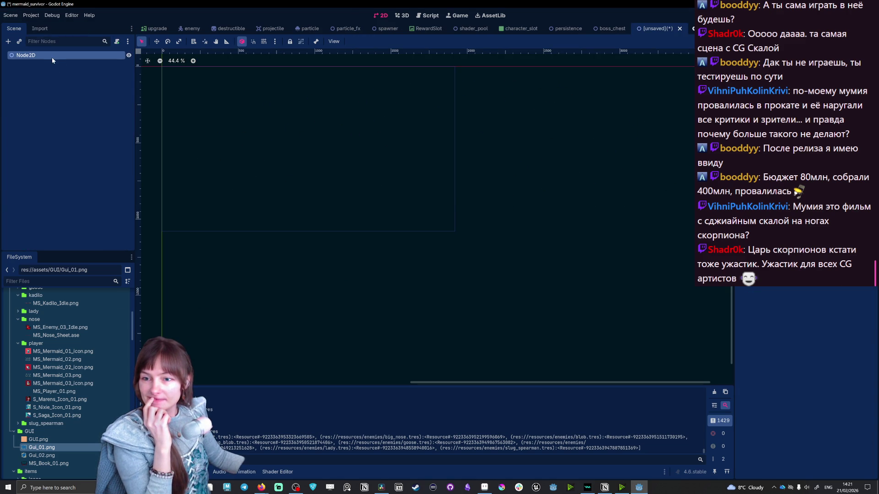
key("F2")
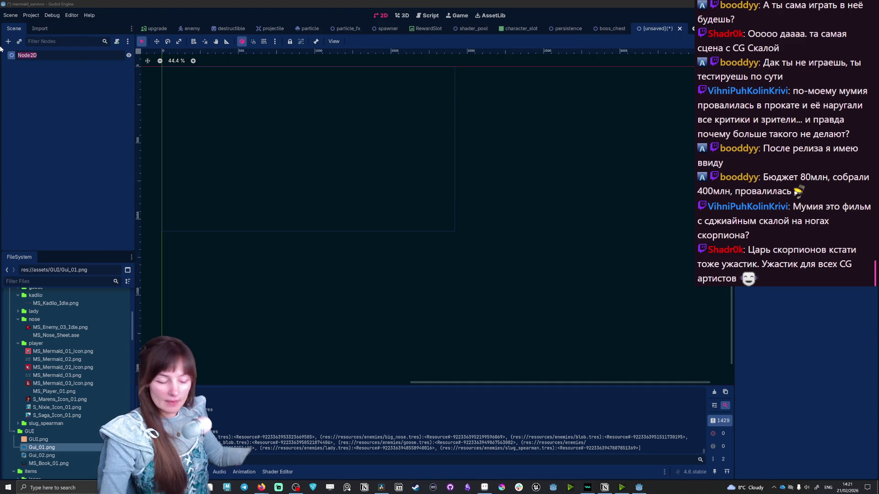
type("D")
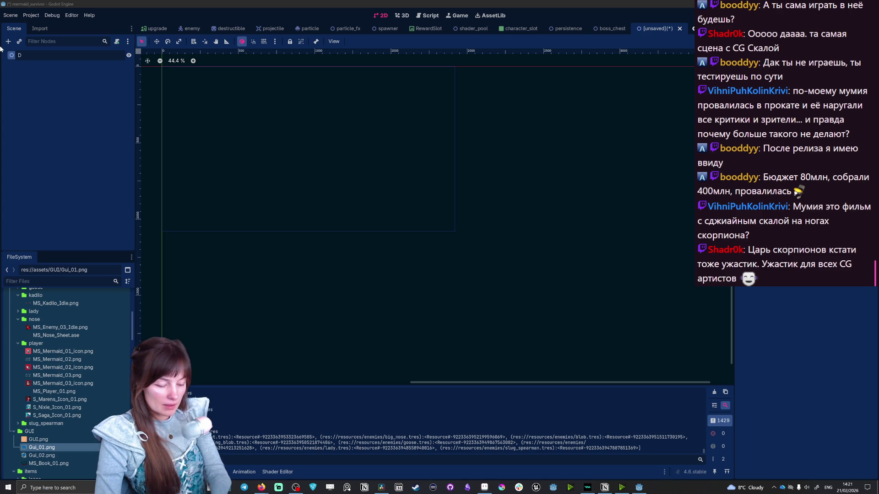
type("emonAltar")
key("Return")
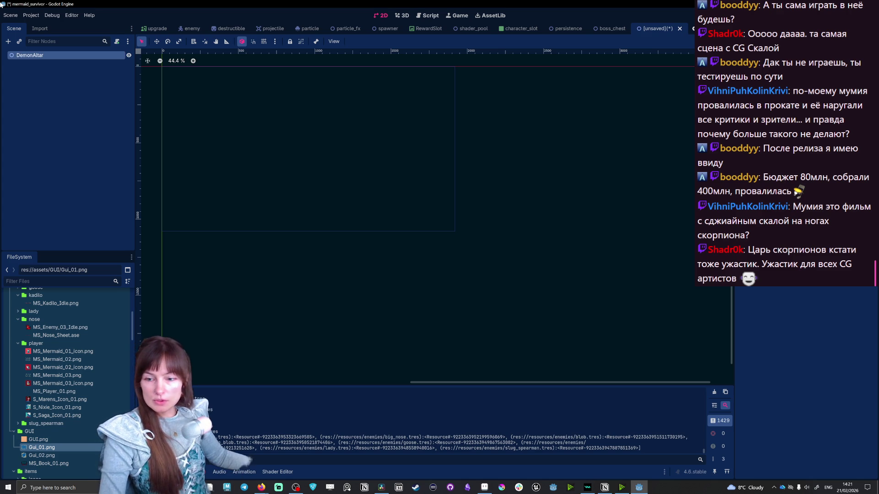
right_click(81, 52)
Add a Sprite2D child to DemonAltar and pick the MS_DemonAltar_01.png image file
left_click(100, 57)
type("s")
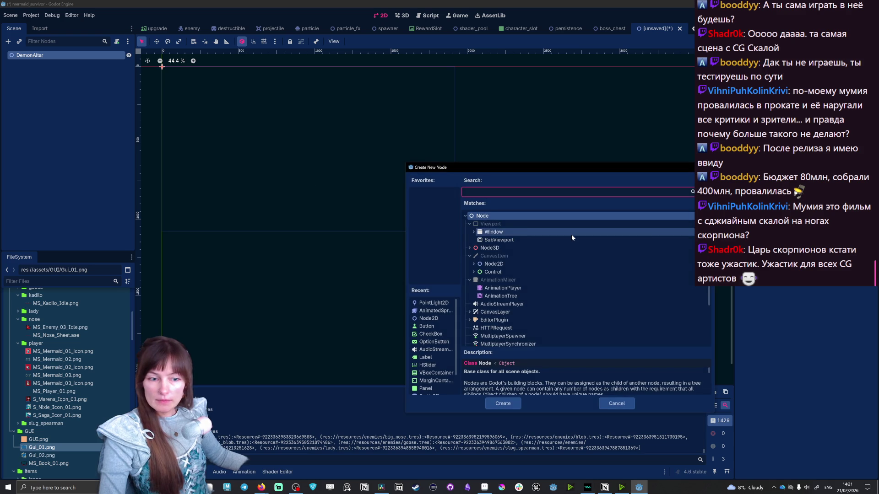
type("prite")
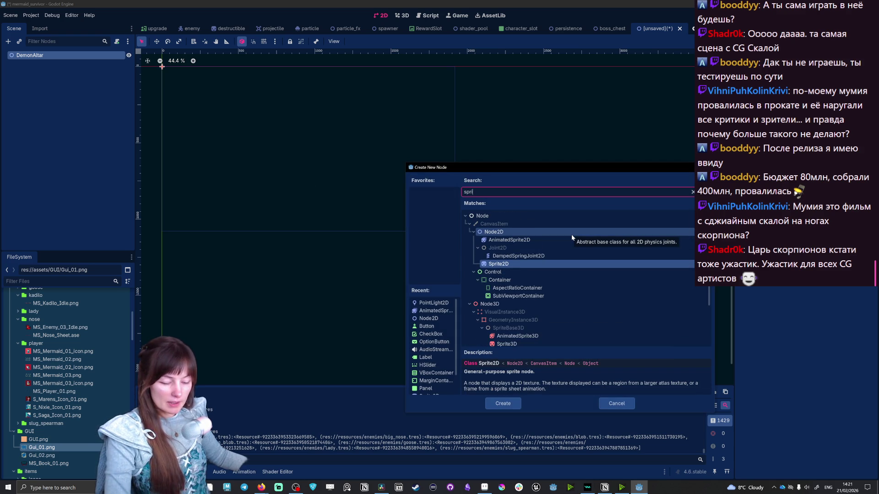
key("Return")
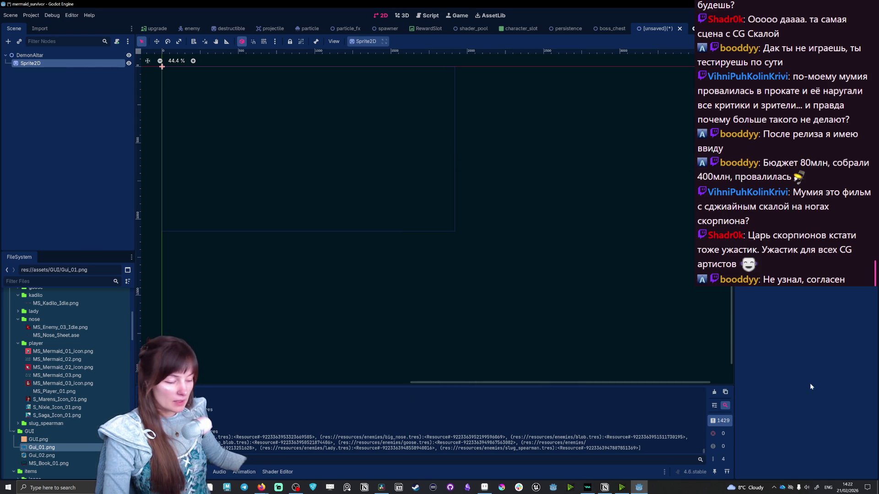
scroll(62, 413, "down", 3)
scroll(61, 413, "down", 3)
scroll(61, 413, "down", 2)
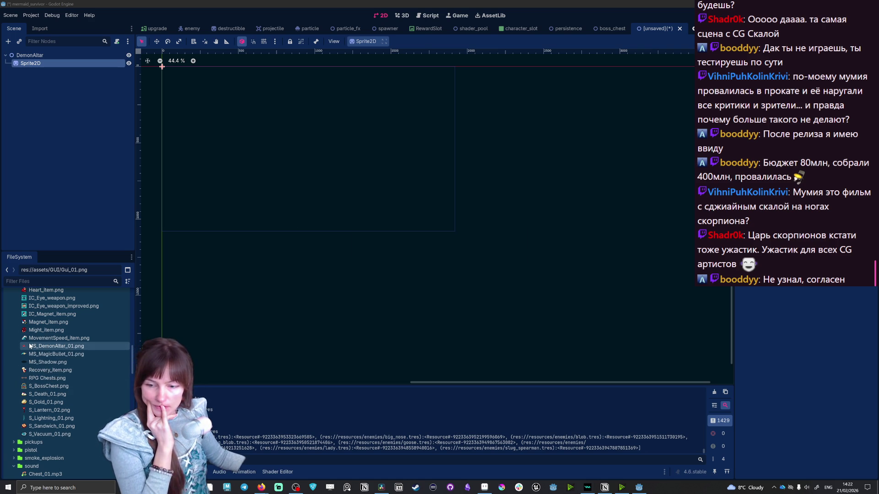
left_click(30, 347)
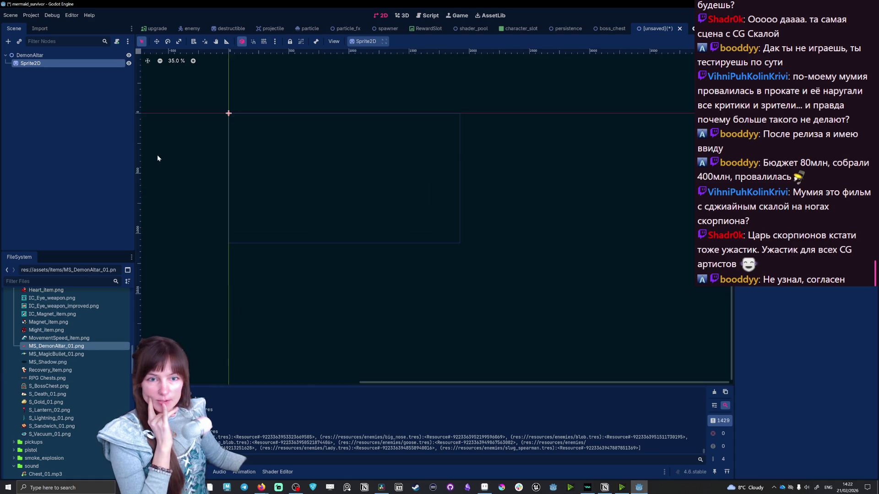
scroll(164, 161, "up", 1)
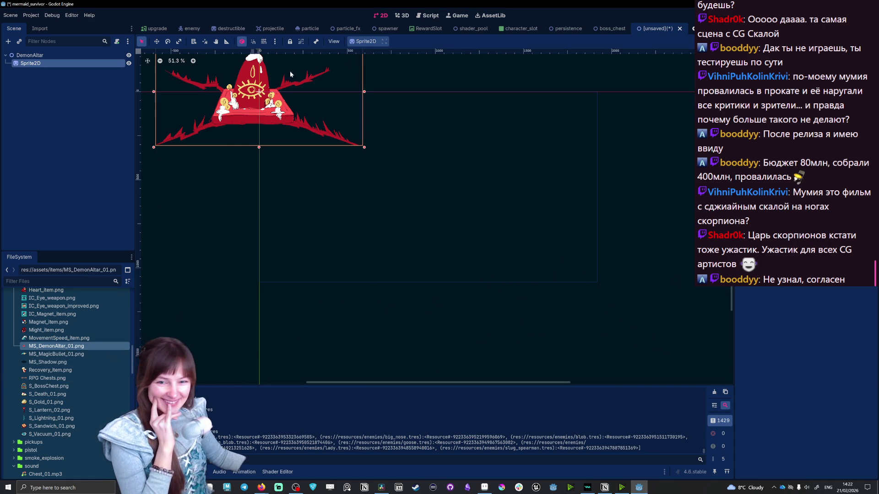
scroll(271, 136, "down", 4)
scroll(181, 65, "up", 7)
scroll(180, 66, "up", 1)
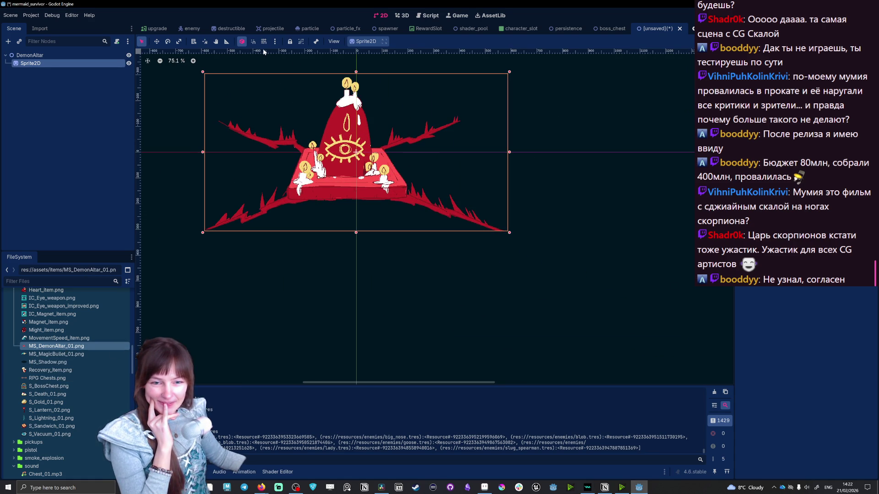
scroll(263, 49, "up", 2)
scroll(203, 88, "up", 2)
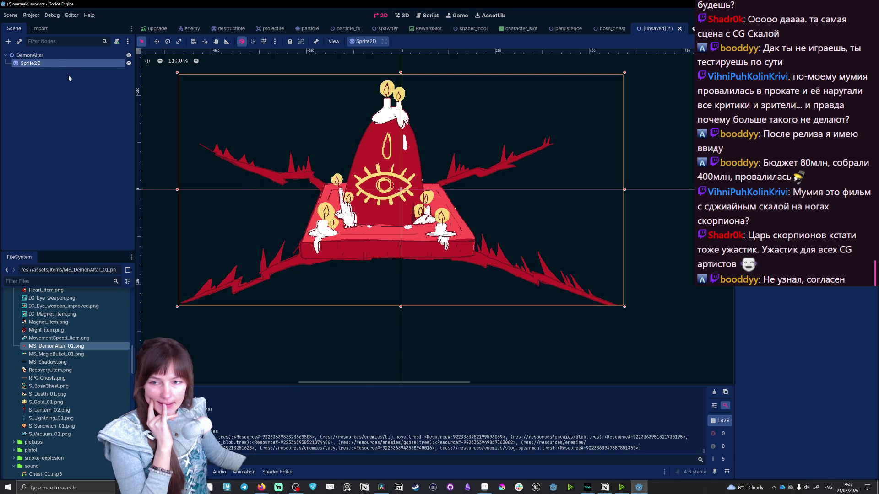
Bring up the Sprite2D node's actions after assigning the altar texture
right_click(46, 66)
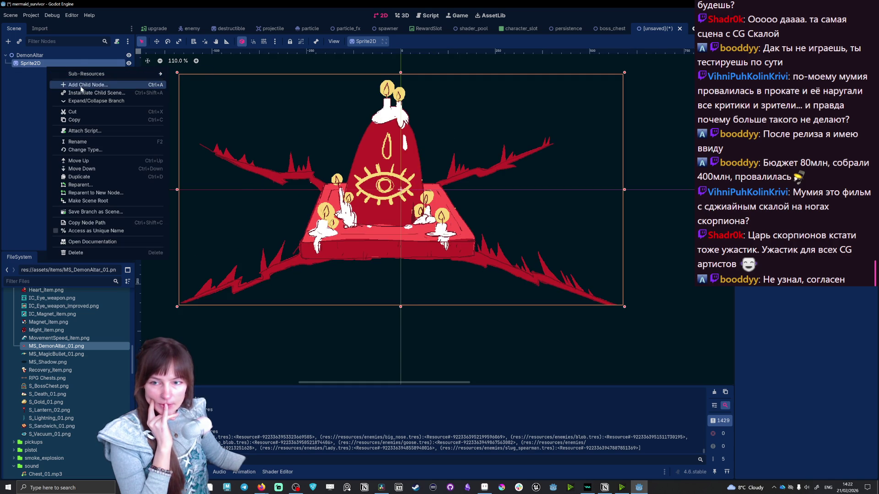
Create a PointLight2D child node under the altar Sprite2D
left_click(86, 85)
type("light")
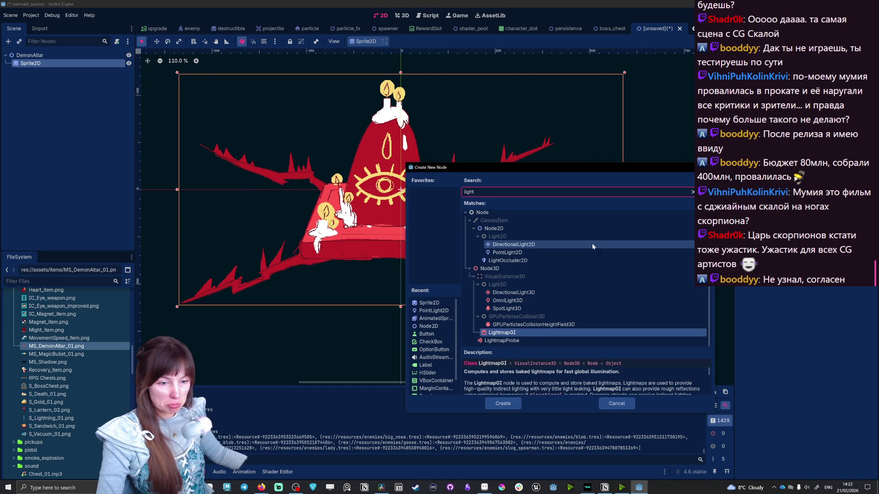
left_click(499, 254)
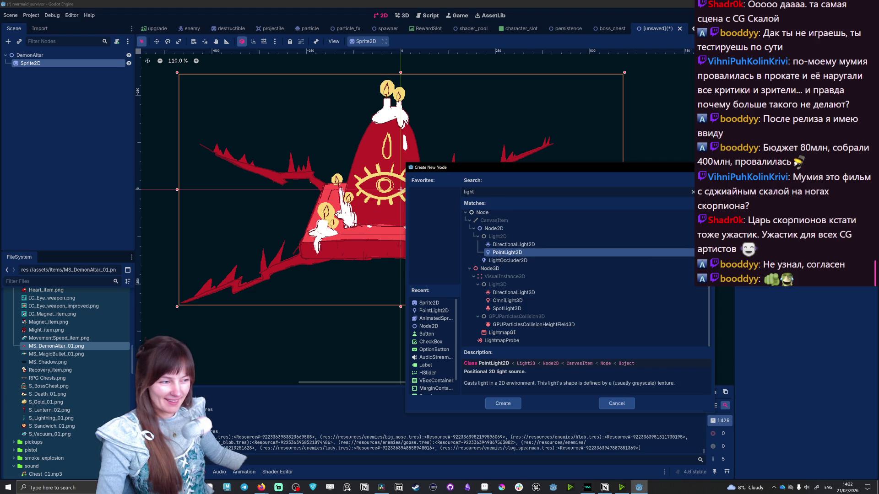
key("alt+Tab")
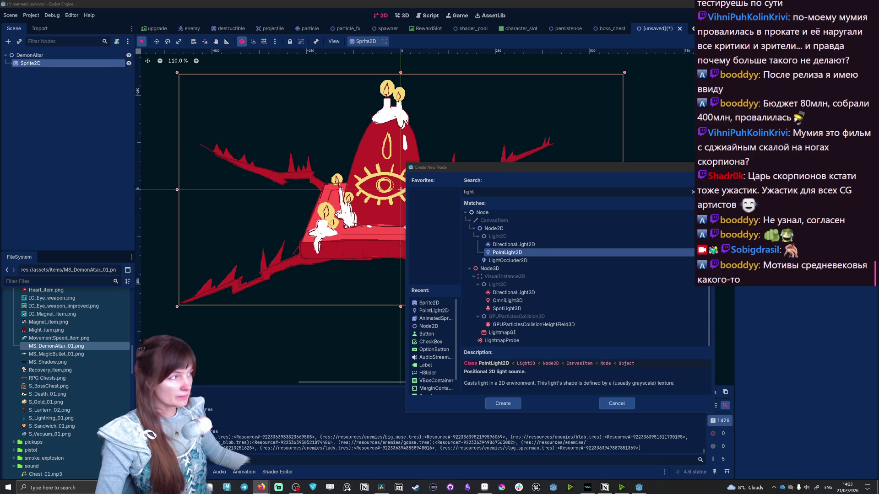
mouse_move(474, 169)
left_mouse_down()
mouse_move(527, 160)
mouse_move(483, 160)
left_mouse_up()
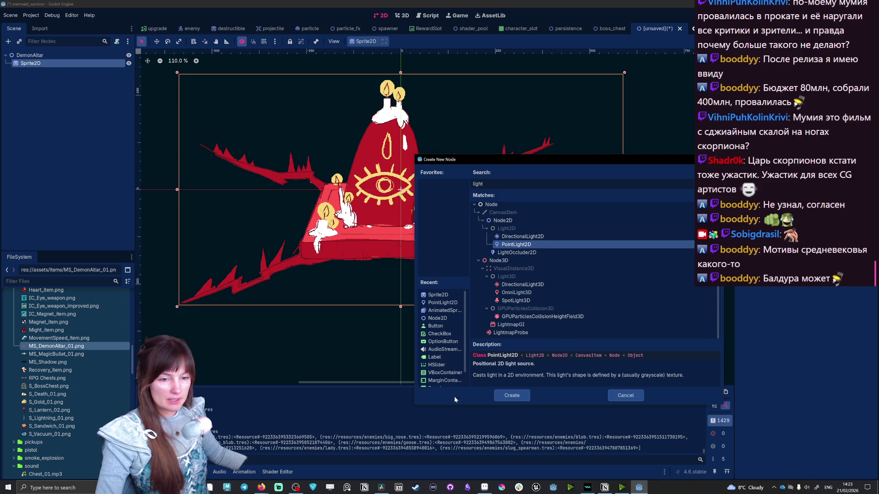
left_click(512, 396)
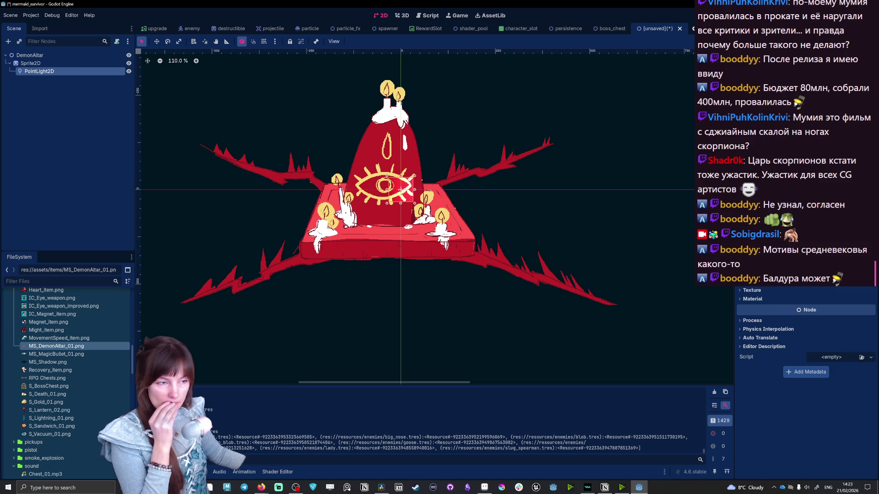
scroll(804, 357, "up", 5)
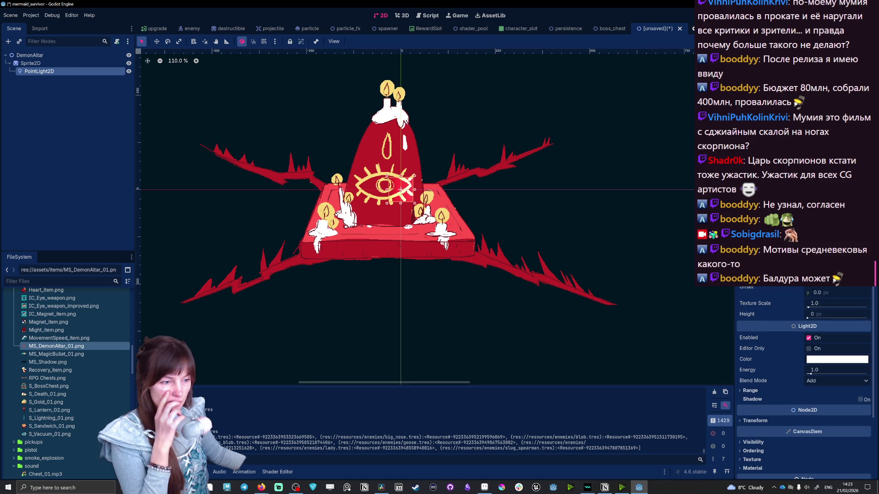
scroll(803, 351, "down", 5)
scroll(804, 351, "up", 3)
scroll(804, 351, "down", 3)
scroll(803, 357, "up", 3)
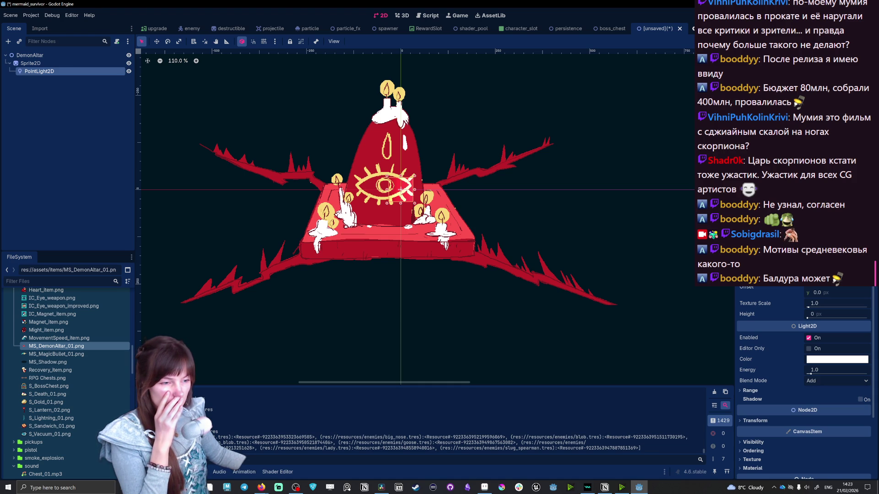
scroll(804, 358, "up", 2)
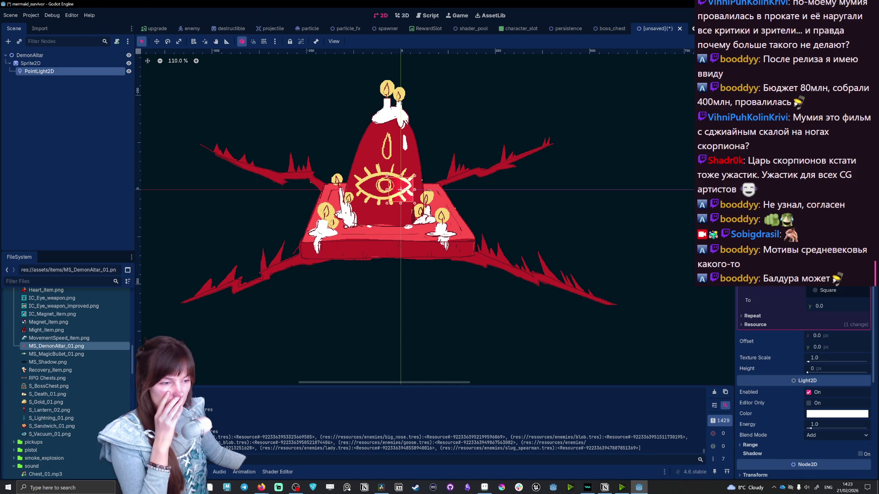
Apply a gradient fill to the light, enlarge its glow and centre it over the altar's peak
left_click(835, 289)
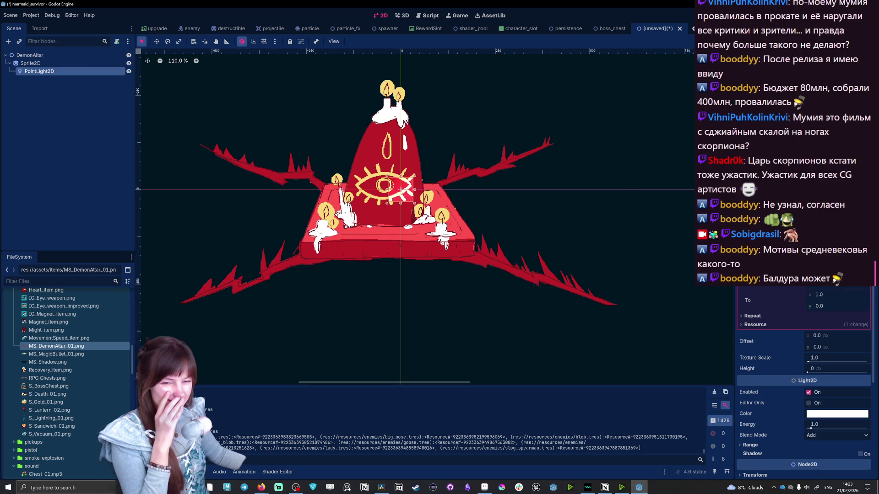
mouse_move(415, 202)
left_mouse_down()
mouse_move(483, 261)
mouse_move(472, 263)
left_mouse_up()
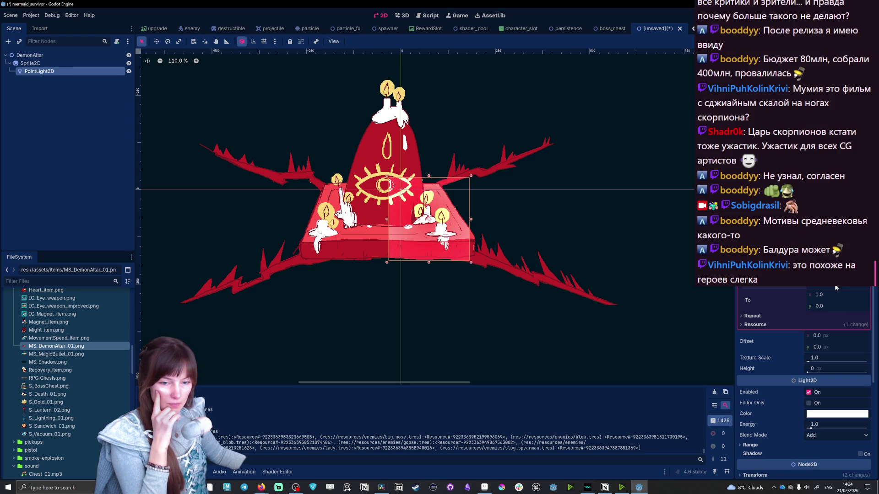
left_click_drag(472, 176, 494, 153)
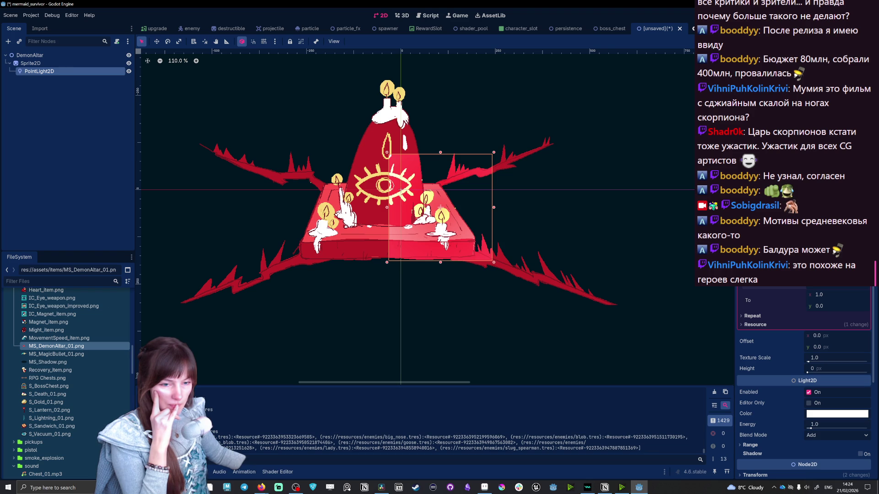
mouse_move(447, 235)
left_mouse_down()
mouse_move(396, 260)
mouse_move(393, 211)
left_mouse_up()
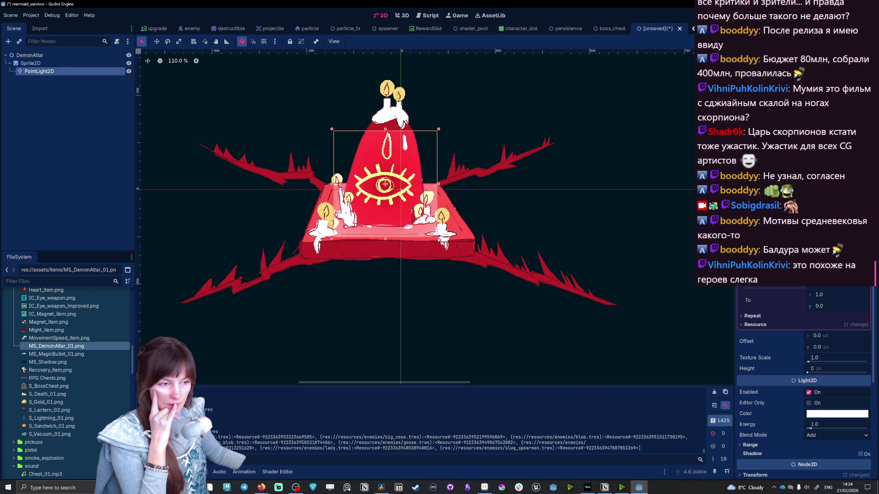
scroll(803, 385, "up", 2)
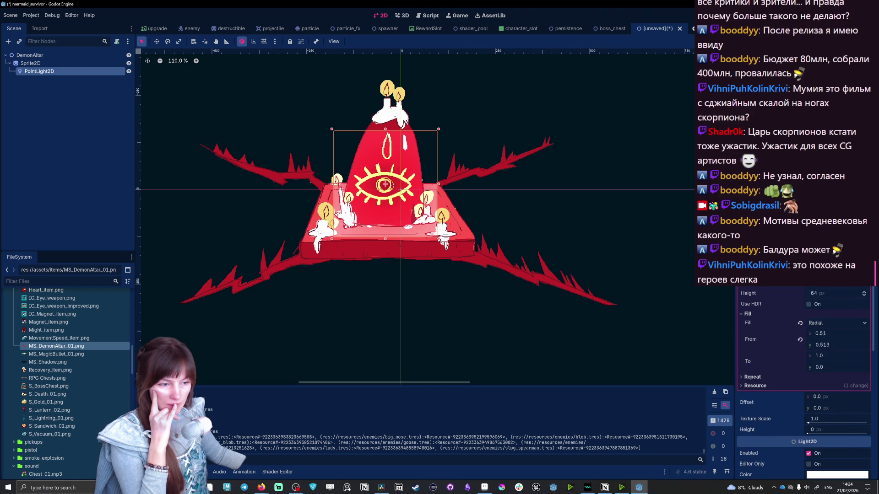
Set the glow gradient colours to a yellow tone and black
left_click(838, 474)
left_click_drag(785, 386, 814, 386)
mouse_move(756, 375)
left_mouse_down()
mouse_move(813, 376)
mouse_move(785, 398)
left_mouse_up()
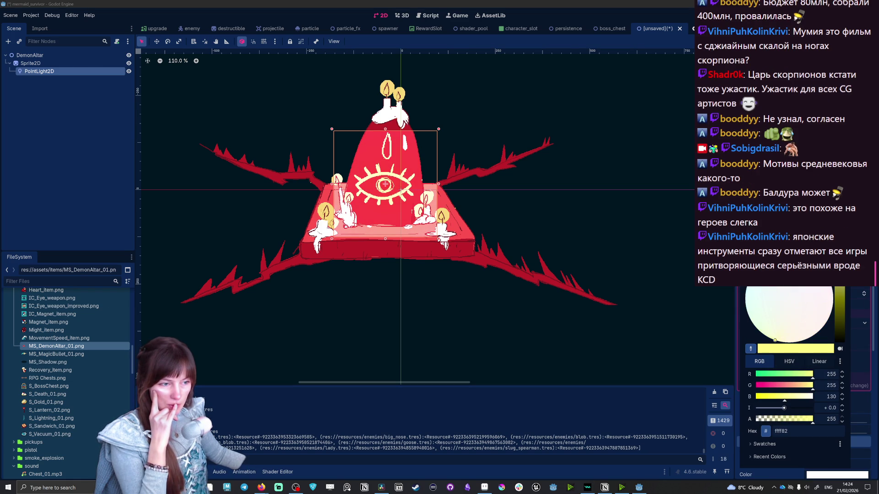
key("Escape")
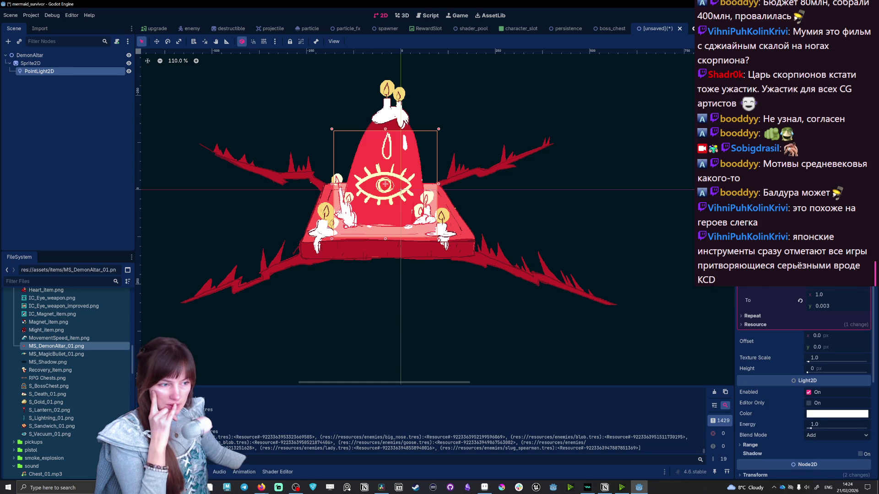
scroll(804, 385, "up", 2)
left_click(837, 475)
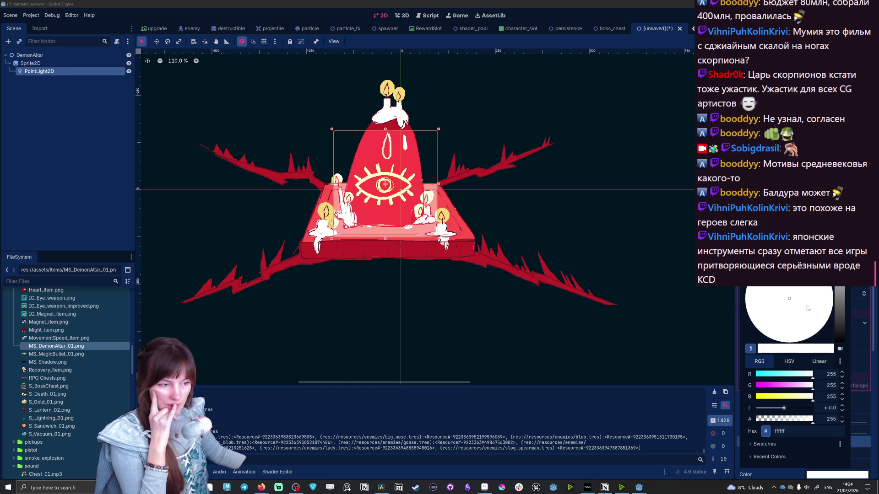
left_click_drag(837, 332, 837, 347)
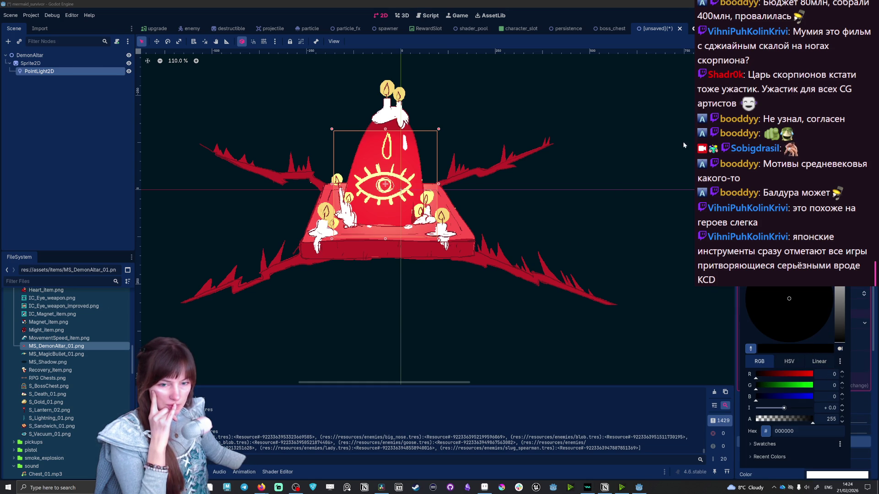
left_click(446, 119)
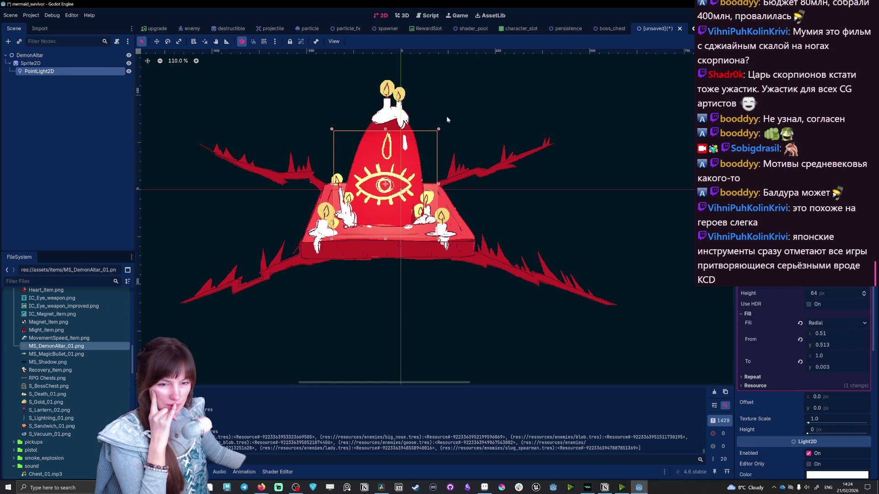
Move the light onto the altar's left candles and shrink its glow
left_click_drag(390, 194, 287, 152)
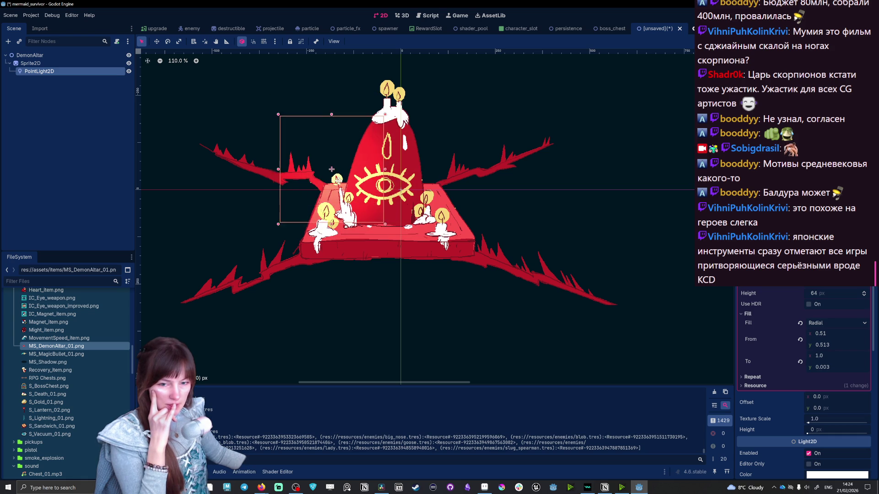
left_click_drag(286, 152, 343, 189)
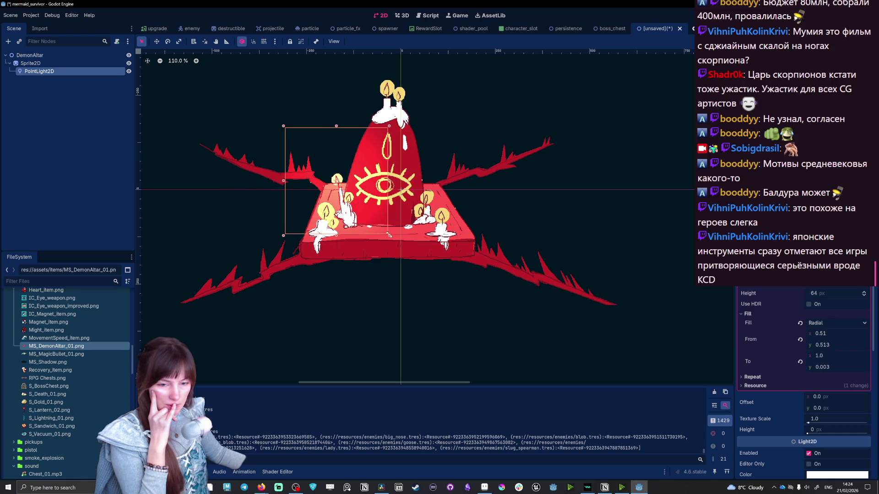
left_click_drag(389, 233, 382, 227)
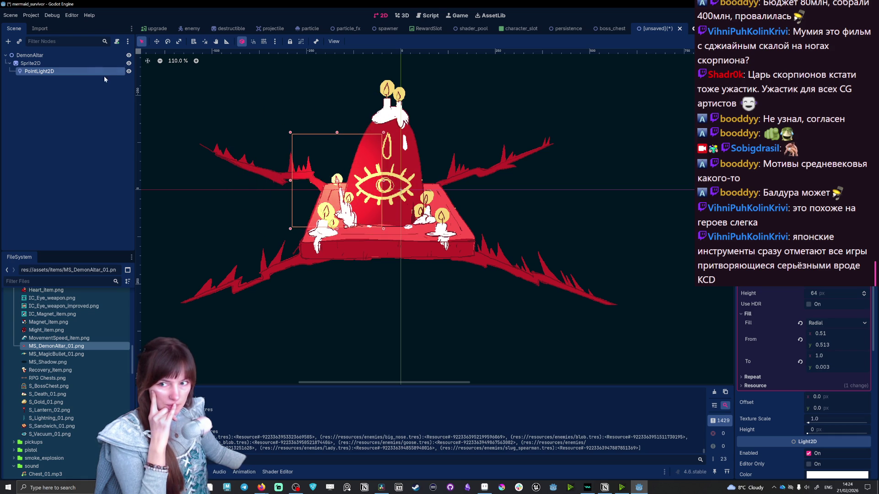
Duplicate the candle light three times and place the copies over the lower-left and right candles
left_click(93, 71)
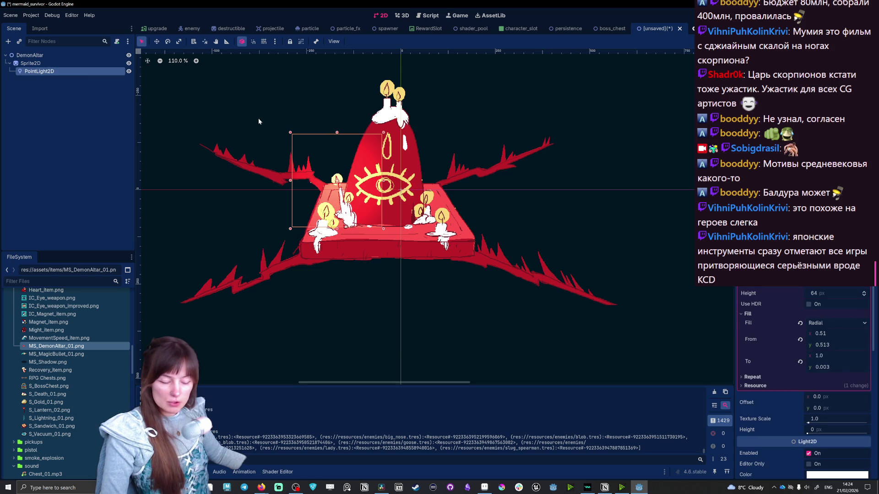
key("ctrl+d")
mouse_move(354, 208)
left_mouse_down()
mouse_move(344, 240)
mouse_move(410, 114)
left_mouse_up()
key("ctrl+d")
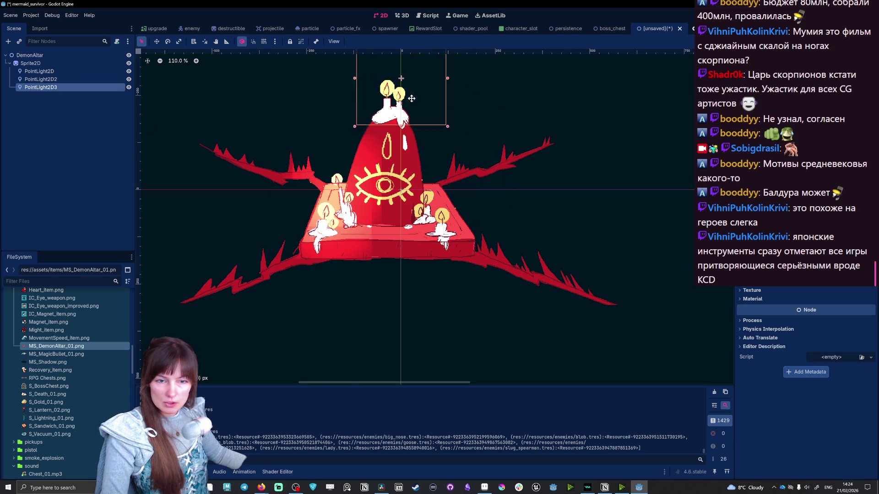
key("ctrl+d")
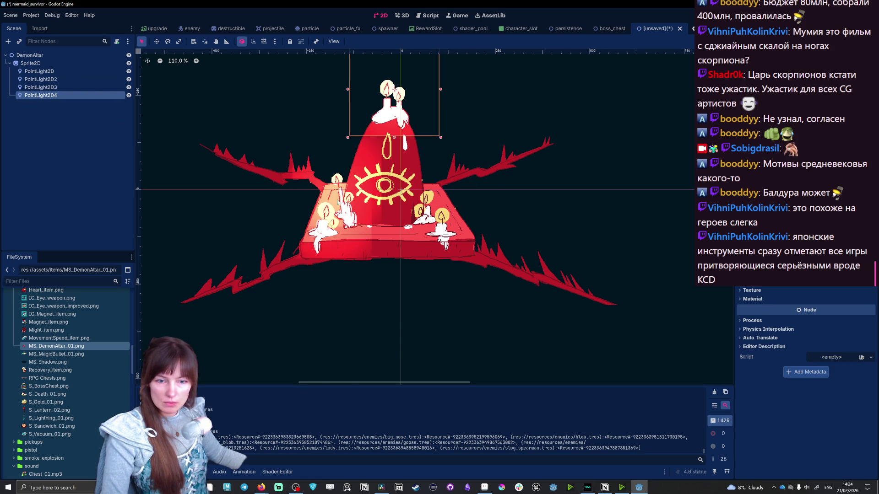
left_click_drag(377, 101, 423, 199)
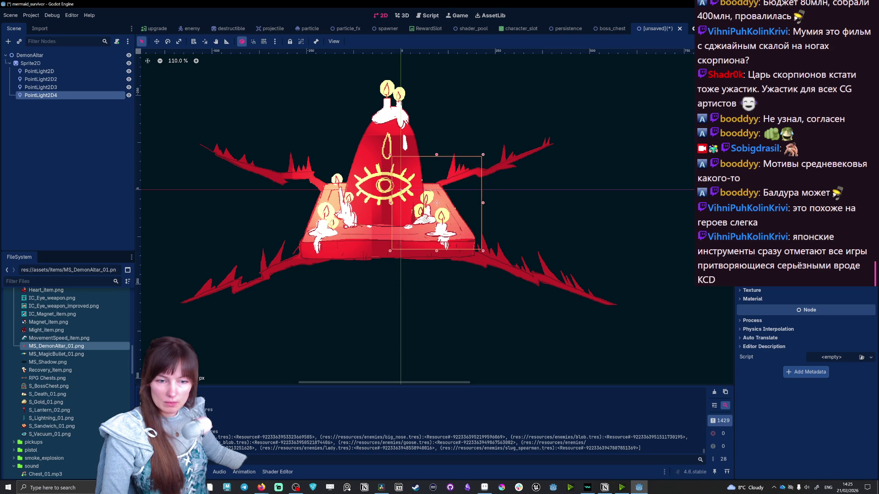
left_click(356, 311)
Shorten PointLight2D2's gradient Fill To value to dim the second glow
left_click(344, 247)
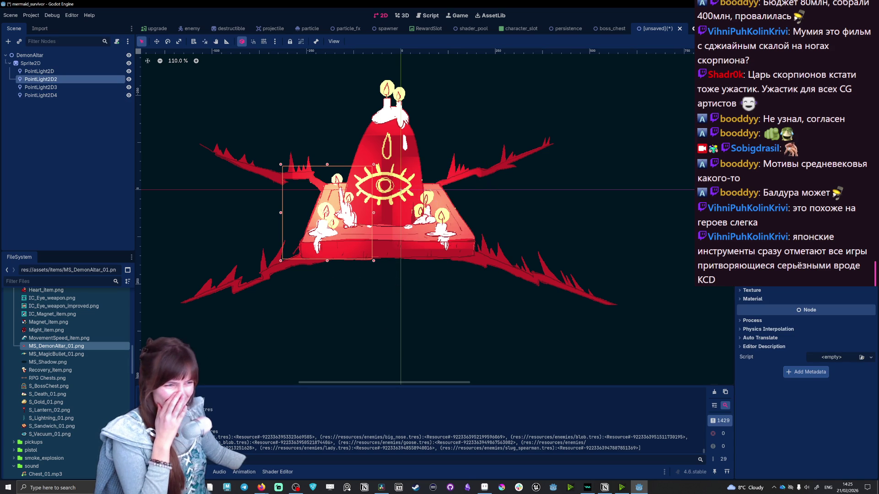
scroll(804, 371, "up", 5)
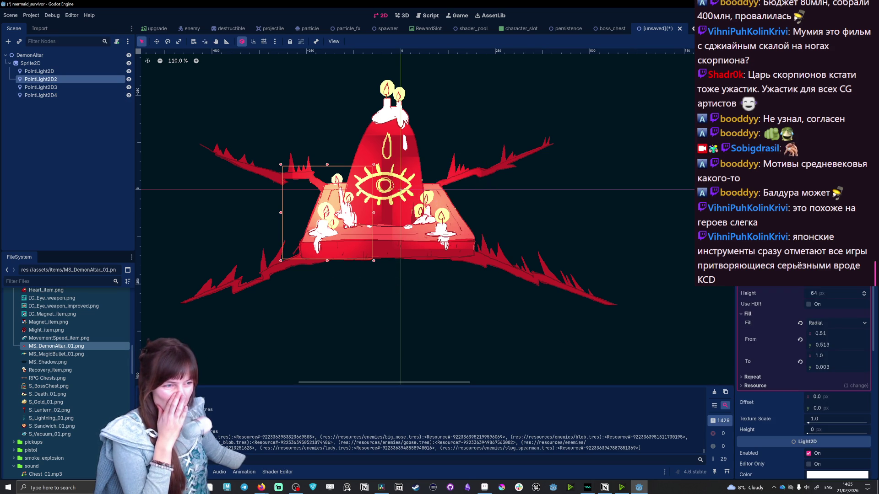
left_click_drag(866, 159, 841, 178)
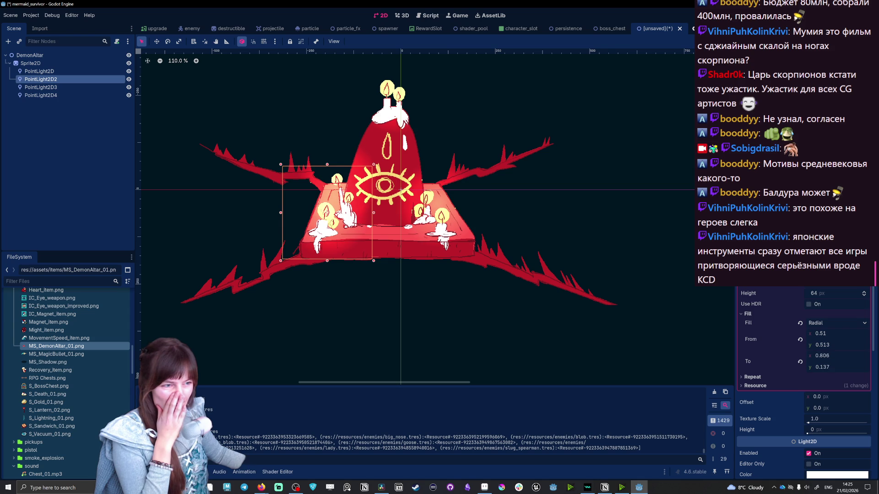
left_click(42, 95)
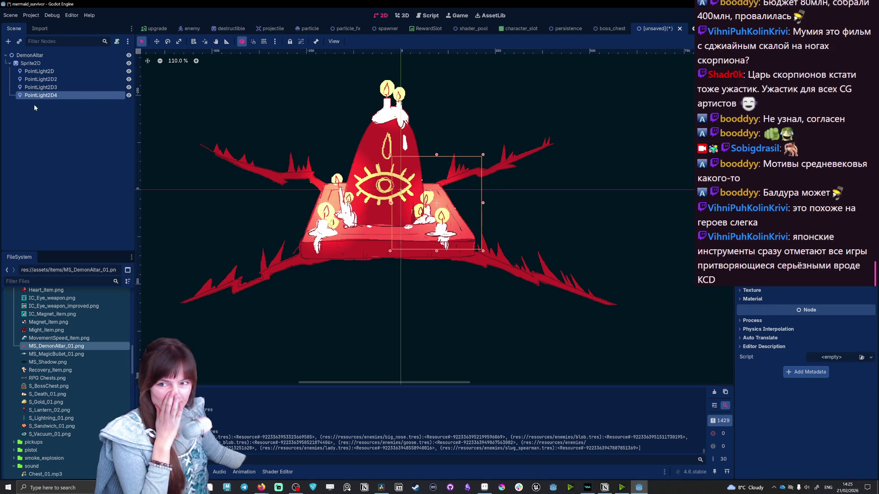
left_click(47, 72, "shift")
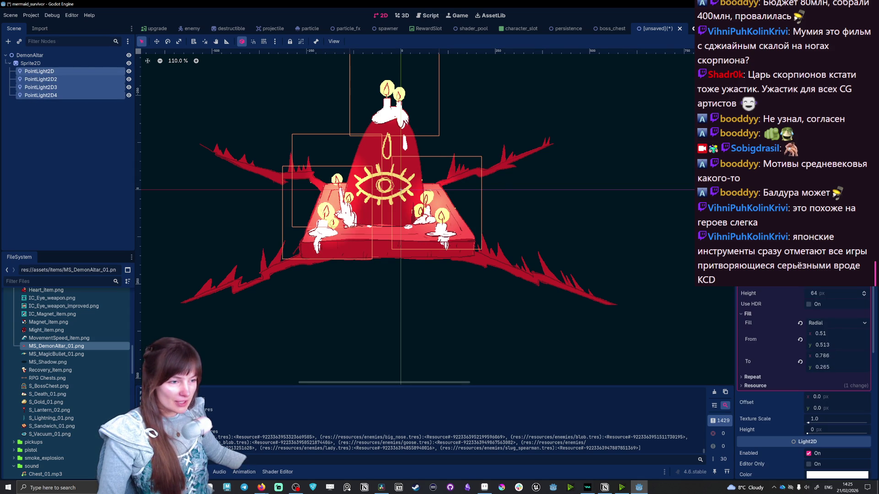
left_click(631, 213)
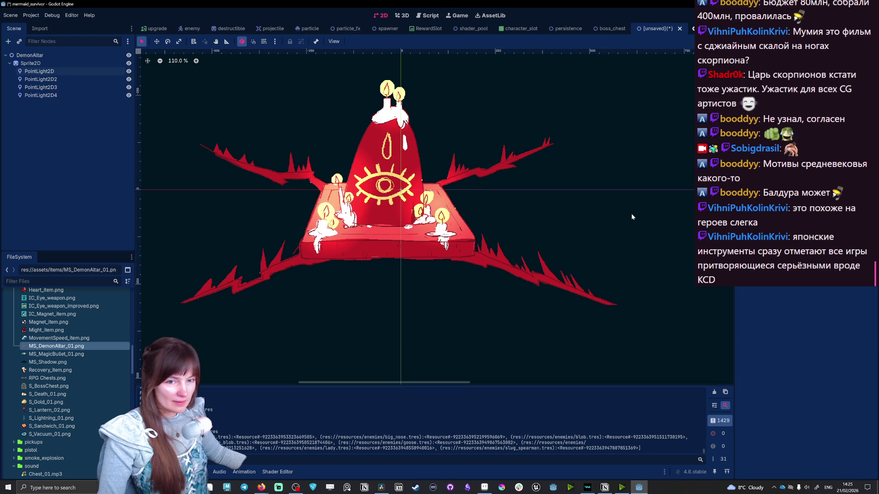
Save the scene as demon_altar.tscn in the scenes folder
key("ctrl+s")
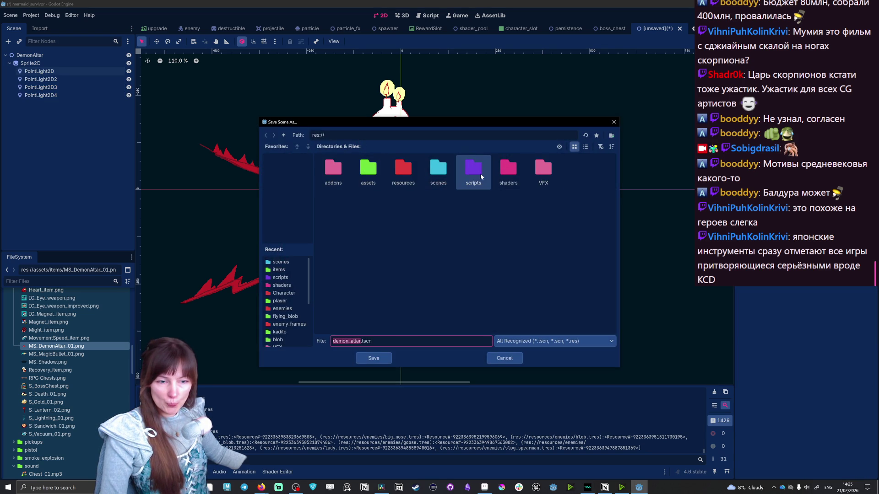
left_click(446, 169)
double_click(446, 169)
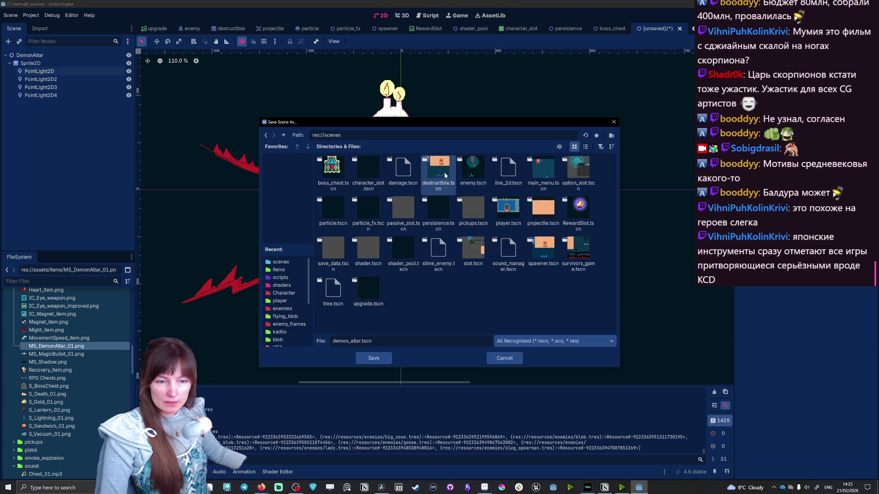
left_click(374, 358)
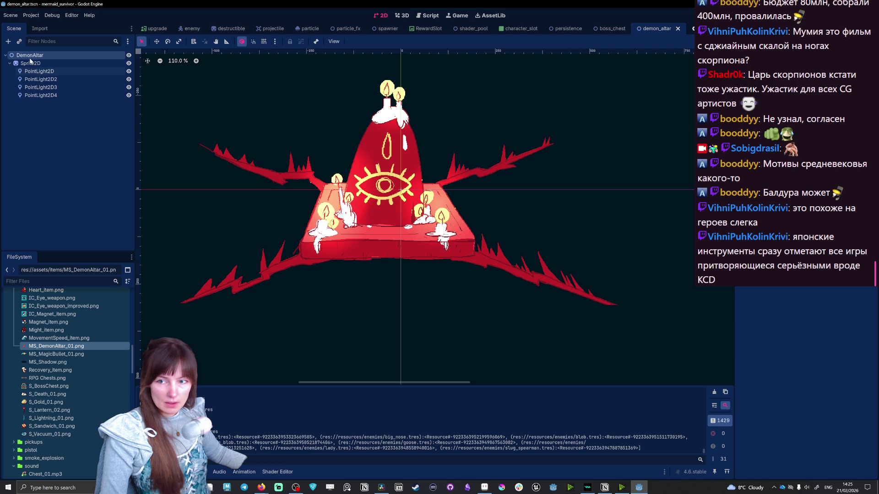
left_click(31, 57)
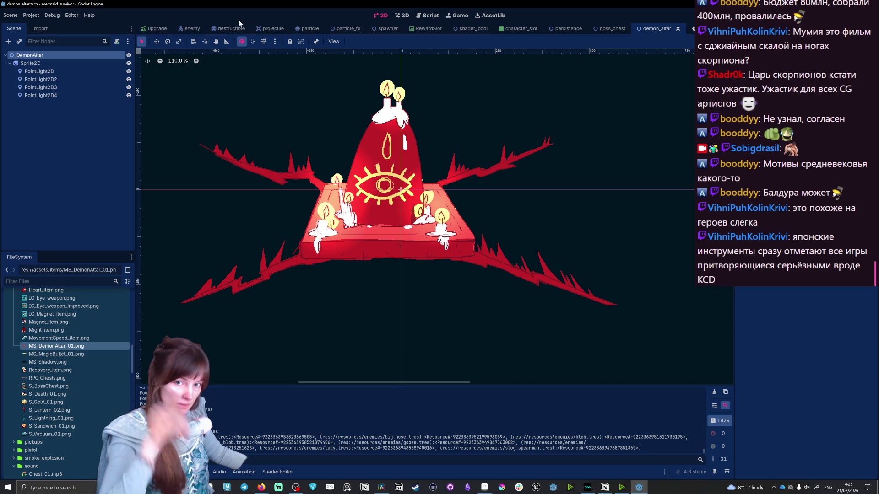
scroll(220, 29, "up", 4)
Switch the editor back to the survivors_game scene
left_click(197, 28)
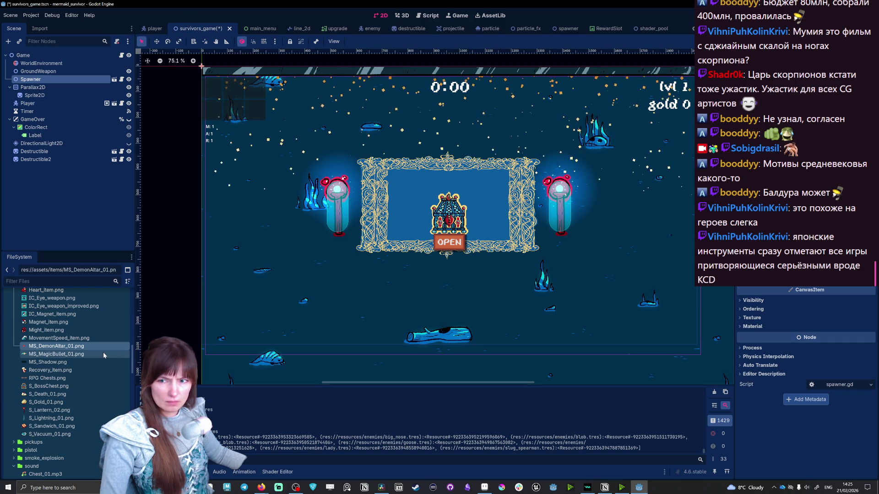
scroll(67, 384, "down", 5)
scroll(67, 385, "down", 2)
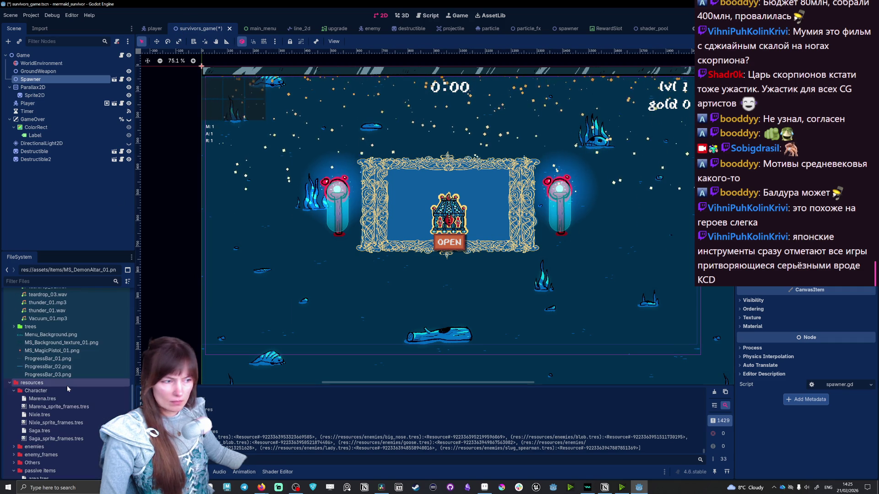
scroll(66, 389, "down", 1)
scroll(67, 389, "down", 1)
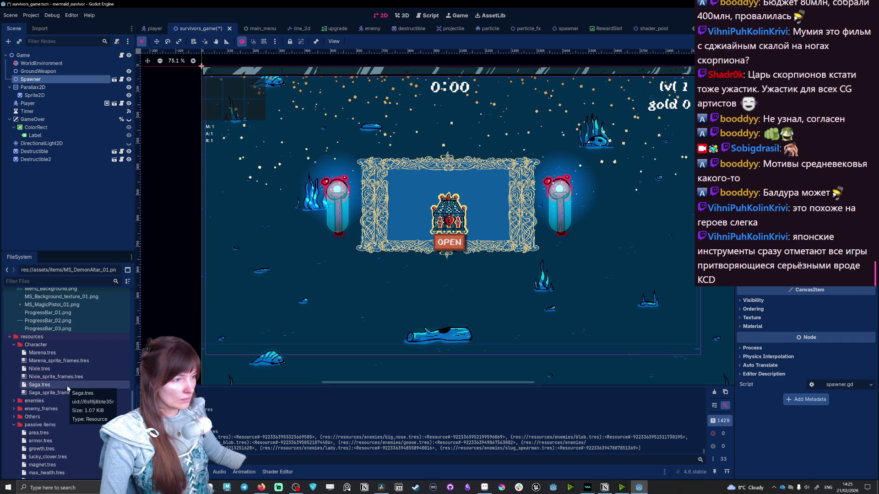